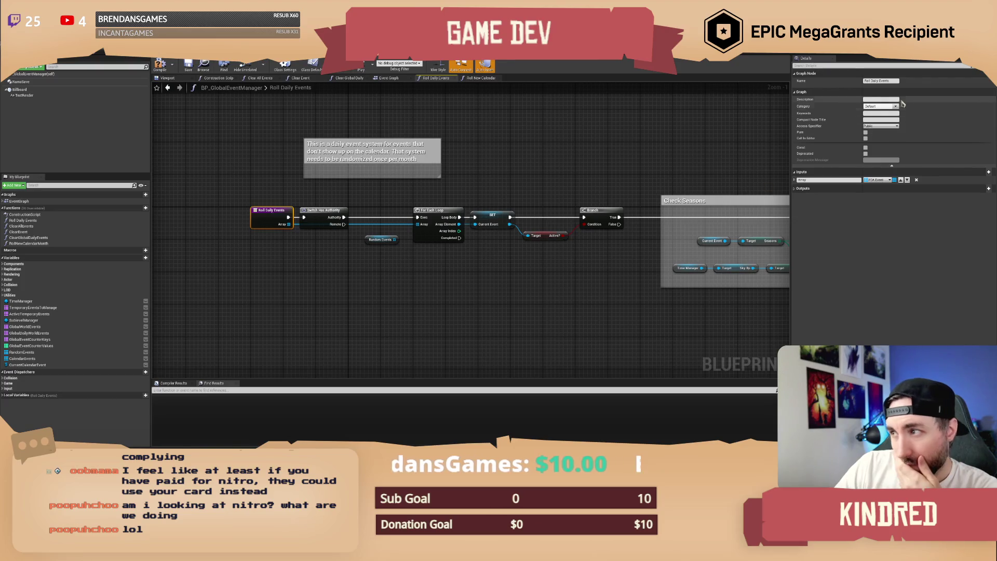
# Rename the Roll Daily Events function to Roll Events From Array and its Array input to Events.
pyautogui.click(881, 80)
pyautogui.write('R')
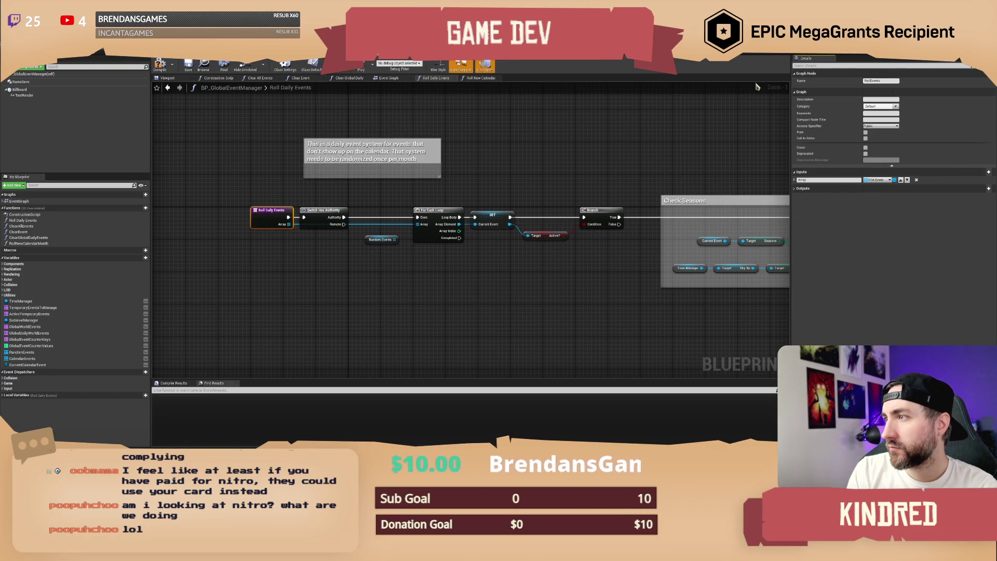
pyautogui.write('From Array')
pyautogui.press('Return')
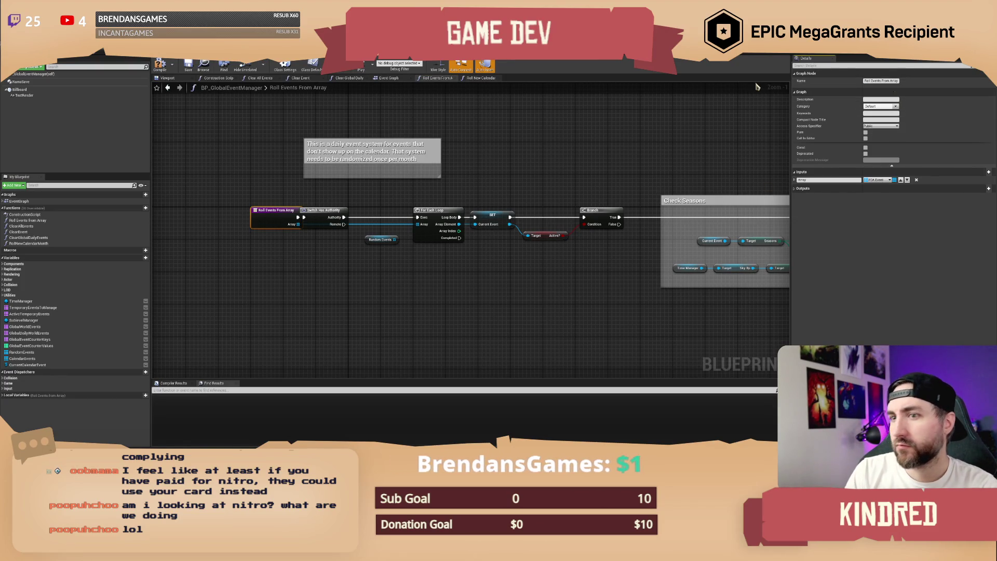
pyautogui.click(829, 179)
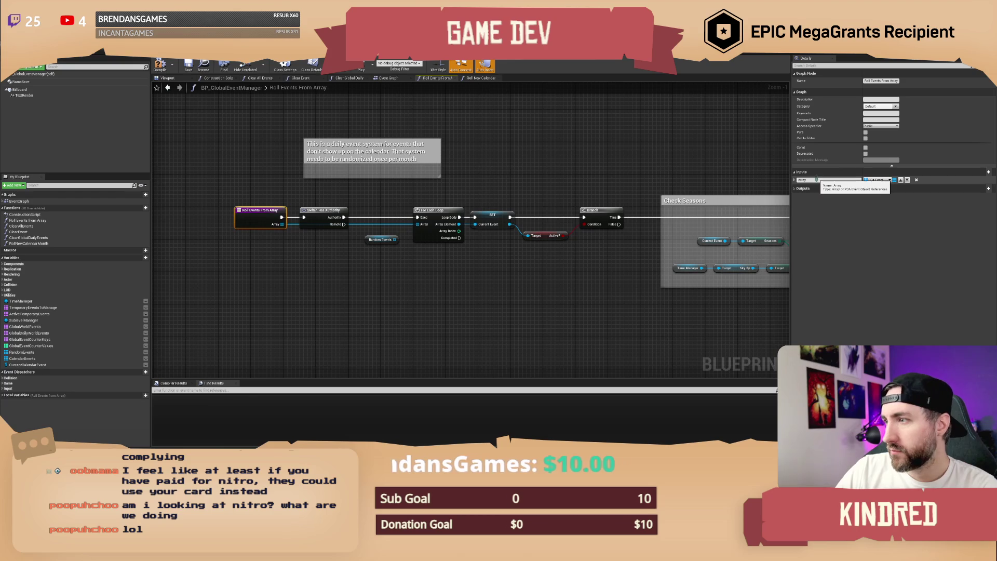
pyautogui.press('Return')
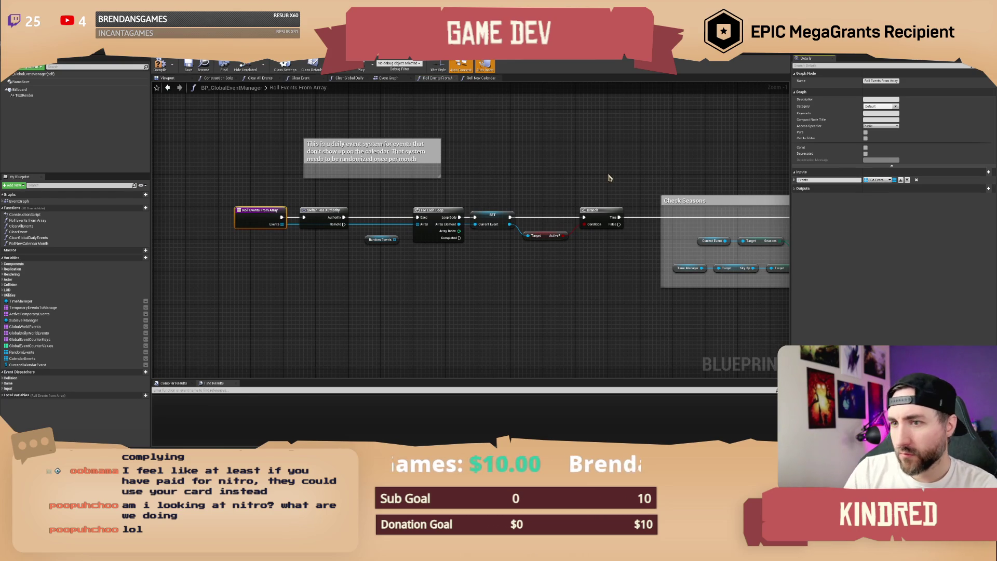
# Delete the internal Random Events getter, compile, and jump to the resulting Roll Events From Array error.
pyautogui.click(375, 241)
pyautogui.press('Delete')
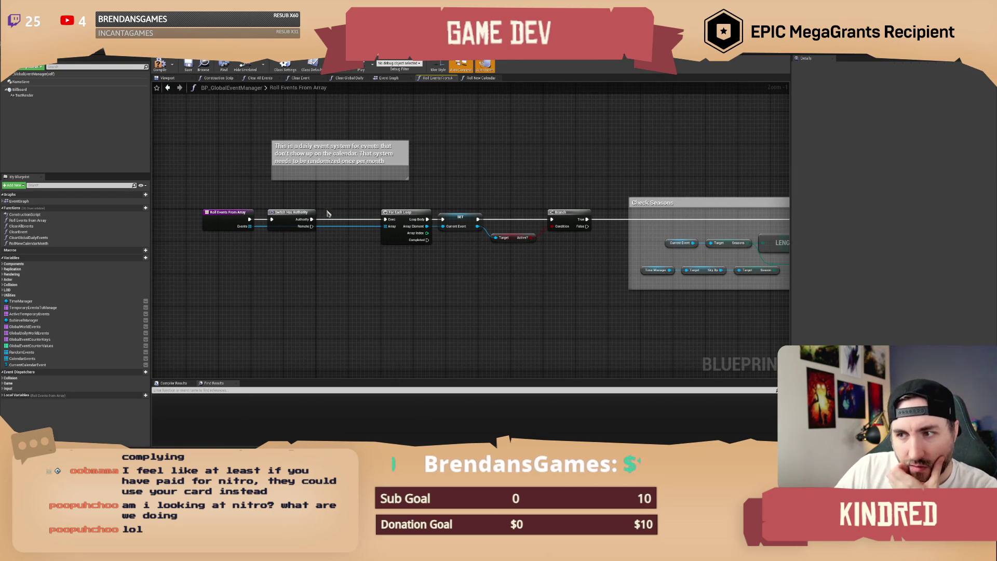
pyautogui.moveTo(433, 191); pyautogui.dragTo(445, 198)
pyautogui.click(159, 66)
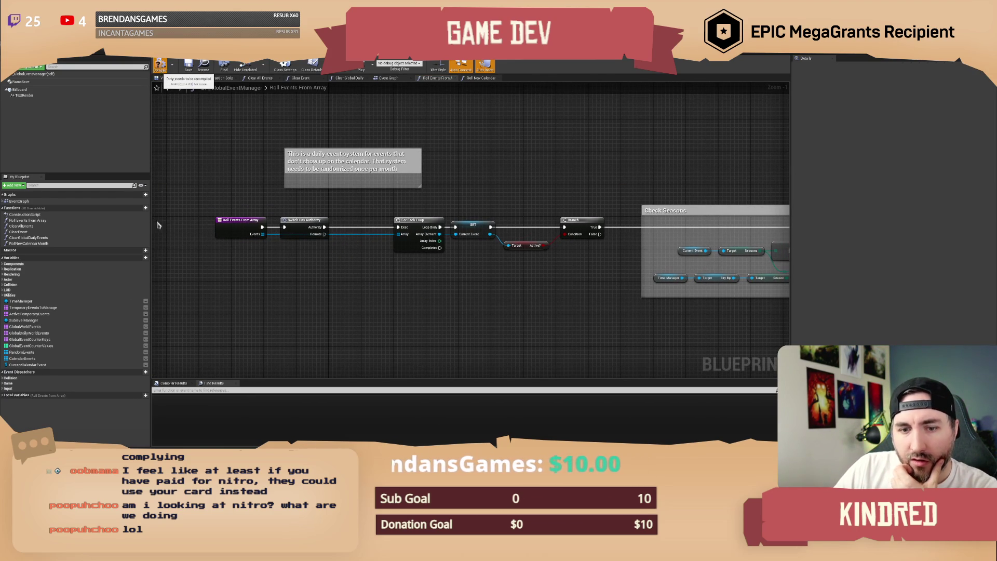
pyautogui.click(223, 392)
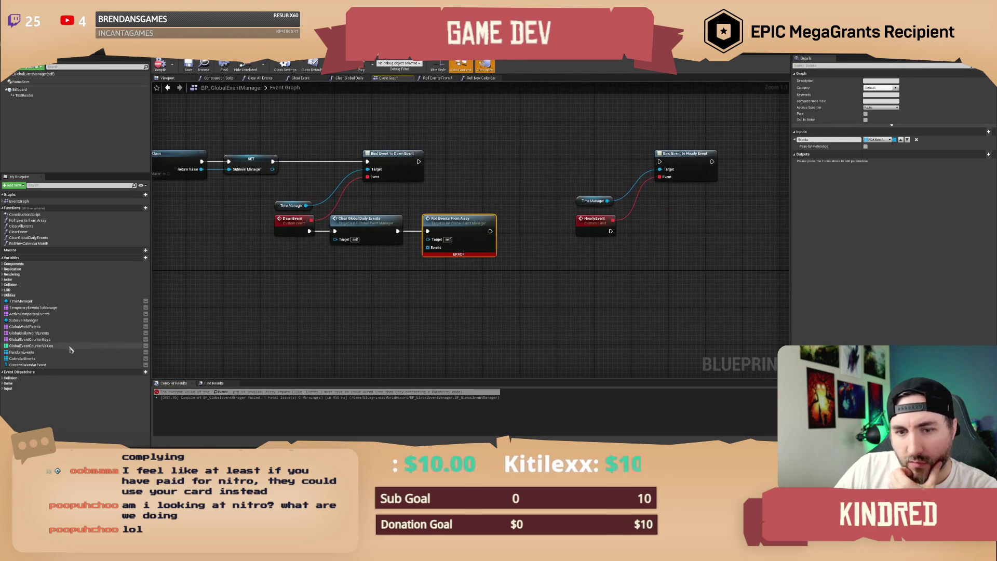
# Wire Random Events into the Events input of Roll Events From Array and recompile successfully.
pyautogui.moveTo(478, 314)
pyautogui.mouseDown()
pyautogui.moveTo(256, 216)
pyautogui.moveTo(467, 311)
pyautogui.mouseUp()
pyautogui.moveTo(24, 353)
pyautogui.mouseDown()
pyautogui.moveTo(382, 307)
pyautogui.moveTo(416, 251)
pyautogui.moveTo(371, 268)
pyautogui.mouseUp()
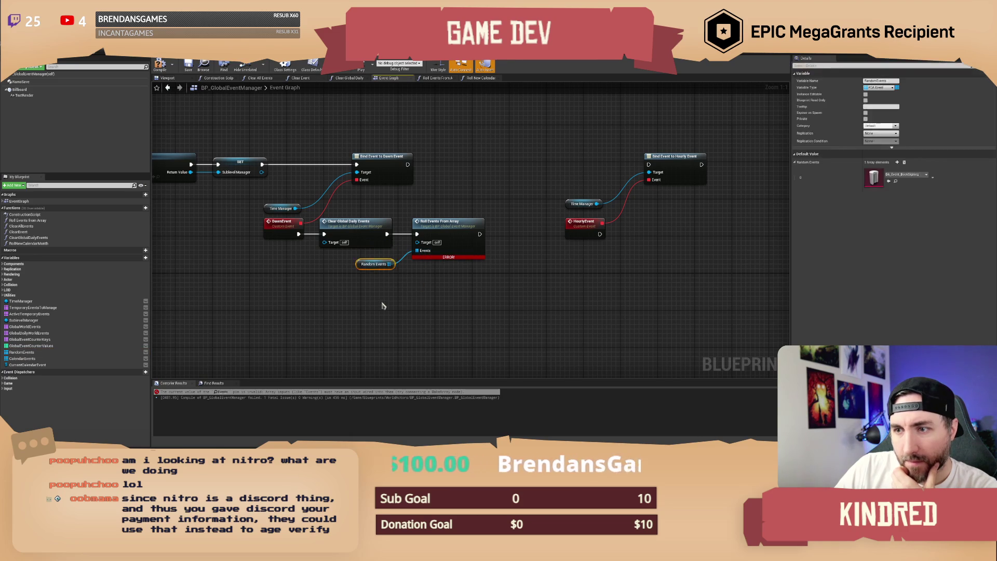
pyautogui.click(160, 64)
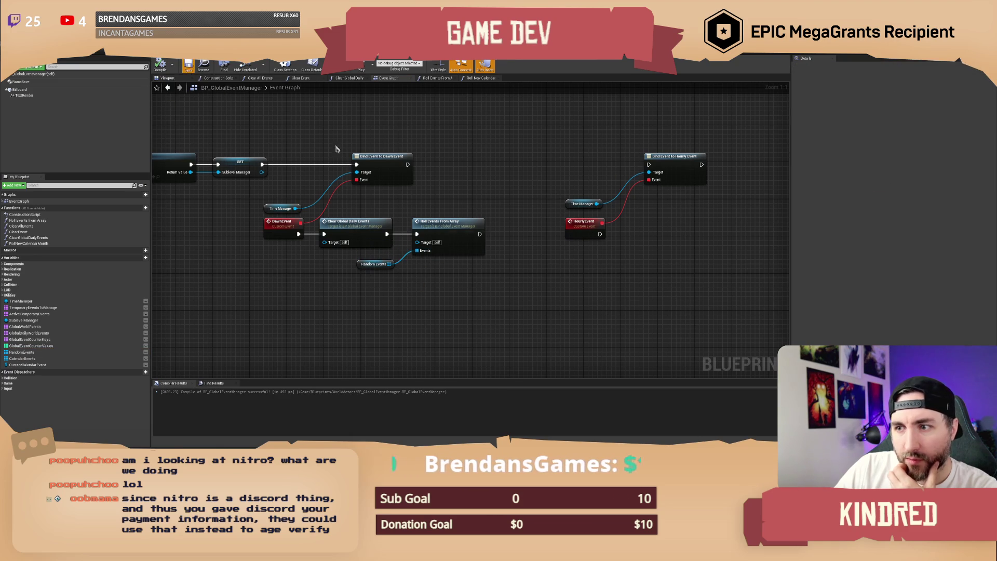
# Review the Roll Events From Array graph's branches, loops and Load/Unload Global Level nodes, then open PDA_Event.
pyautogui.doubleClick(450, 222)
pyautogui.moveTo(663, 185)
pyautogui.mouseDown()
pyautogui.moveTo(434, 175)
pyautogui.moveTo(449, 161)
pyautogui.moveTo(580, 163)
pyautogui.moveTo(474, 163)
pyautogui.mouseUp()
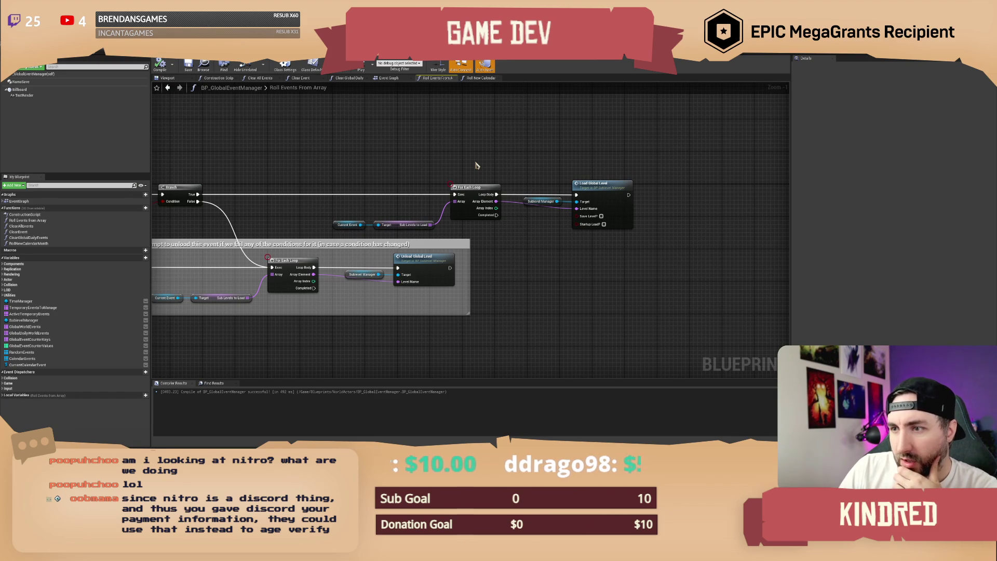
pyautogui.moveTo(464, 162); pyautogui.dragTo(548, 164)
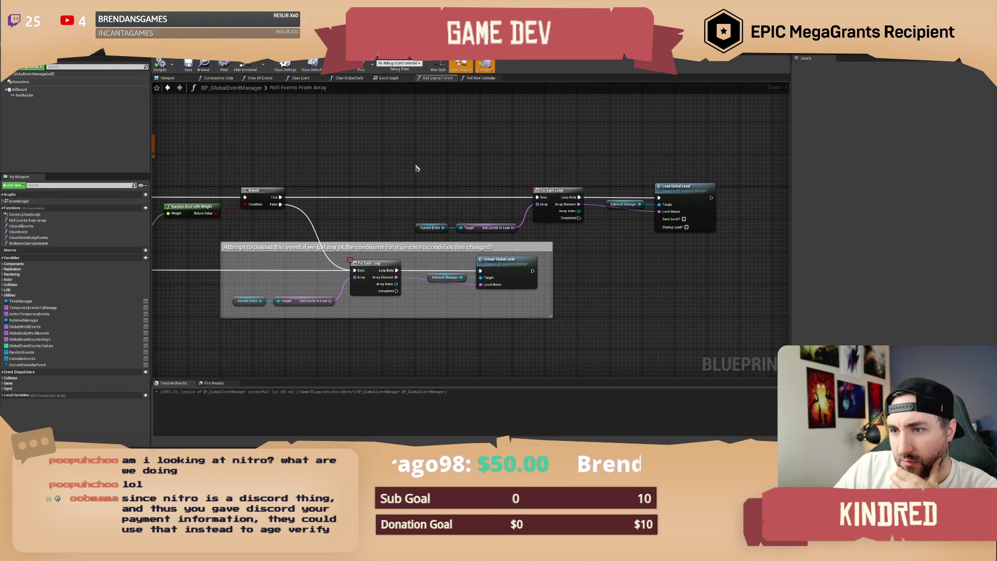
pyautogui.moveTo(415, 164); pyautogui.dragTo(646, 174)
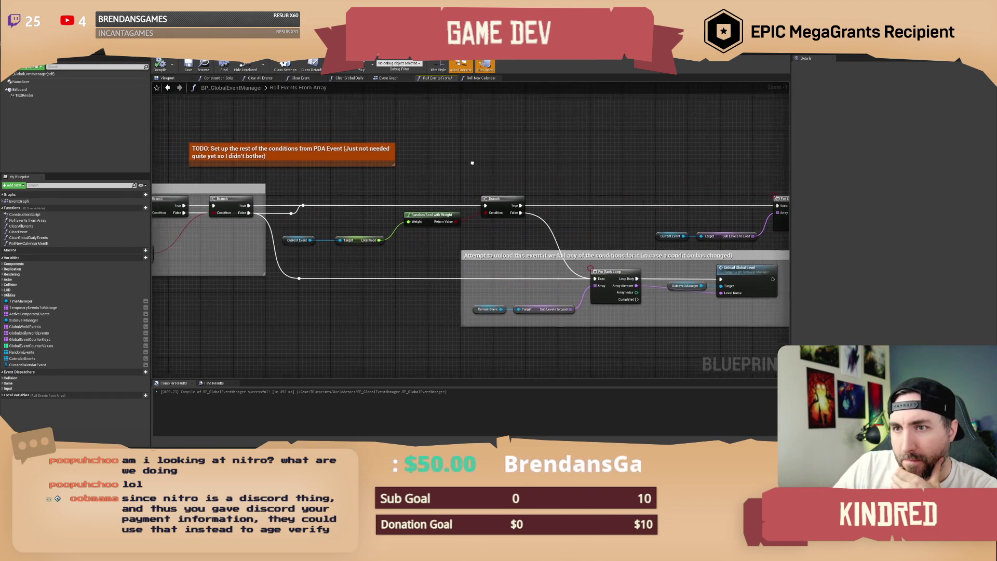
pyautogui.moveTo(331, 134); pyautogui.dragTo(366, 171)
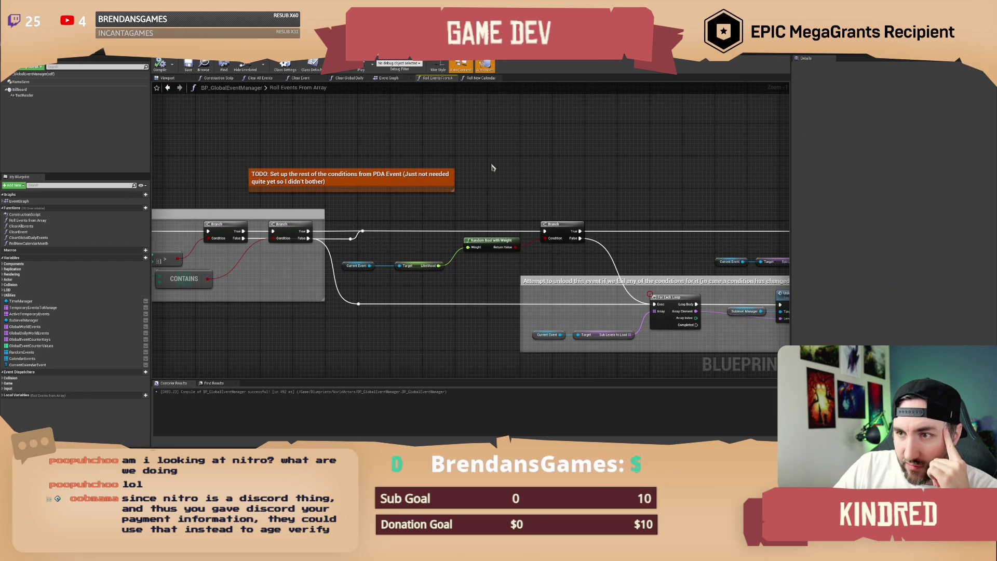
pyautogui.moveTo(659, 193); pyautogui.dragTo(443, 177)
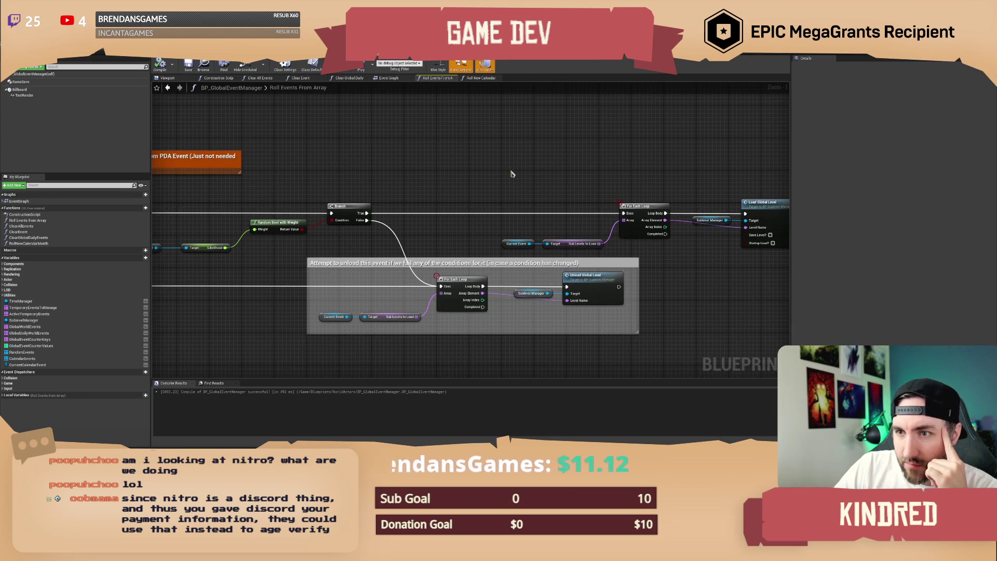
pyautogui.moveTo(543, 179); pyautogui.dragTo(437, 174)
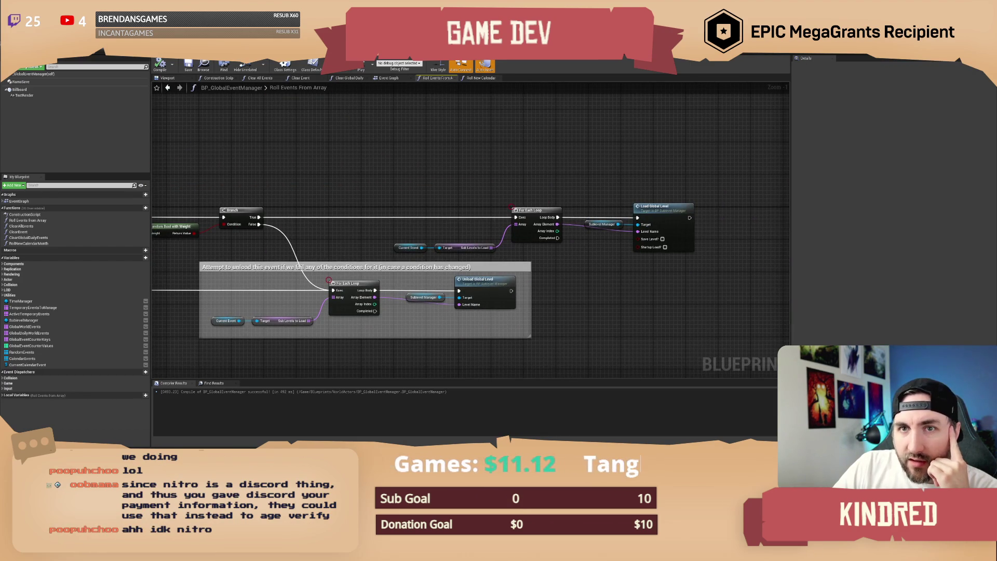
pyautogui.click(31, 52)
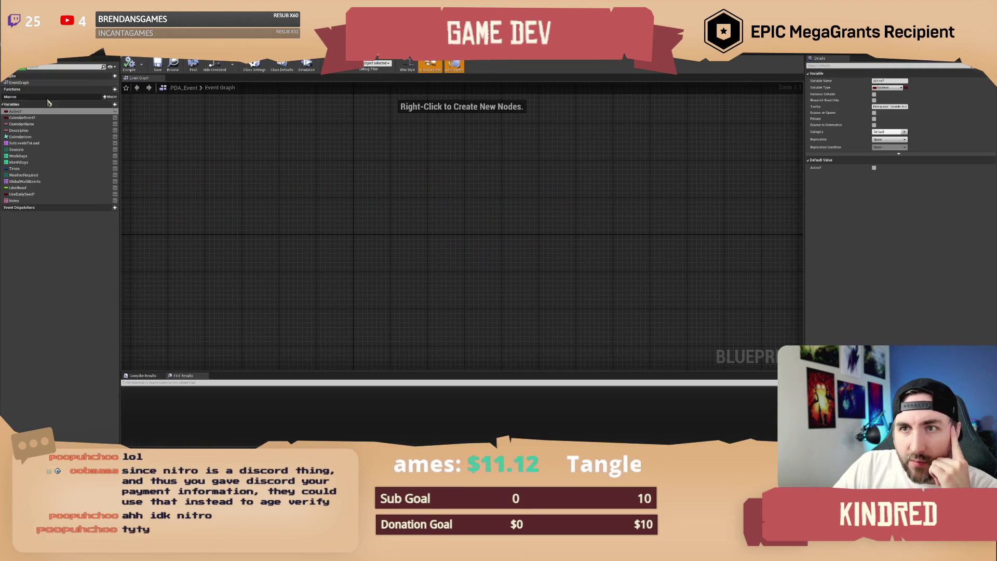
pyautogui.click(35, 143)
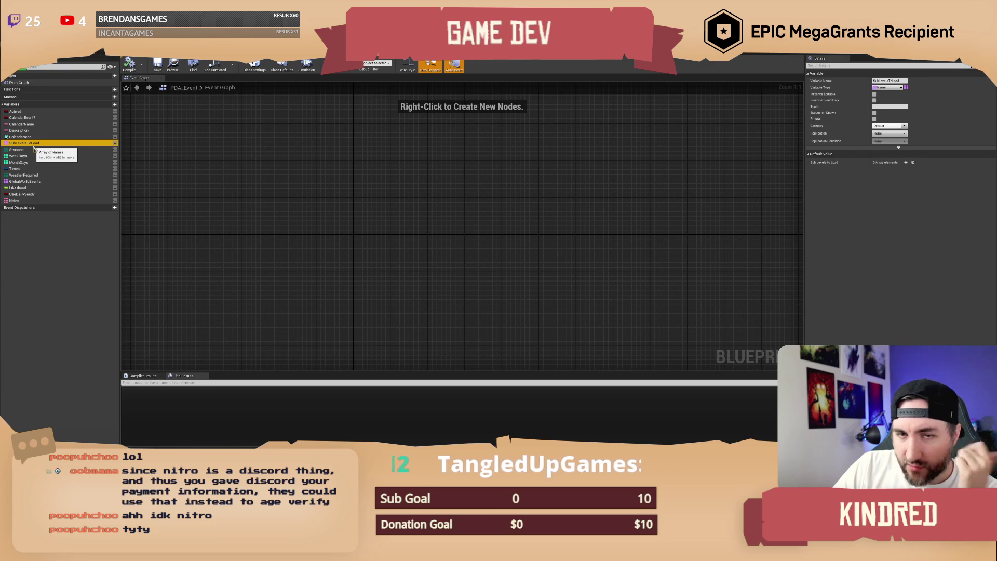
pyautogui.click(35, 156)
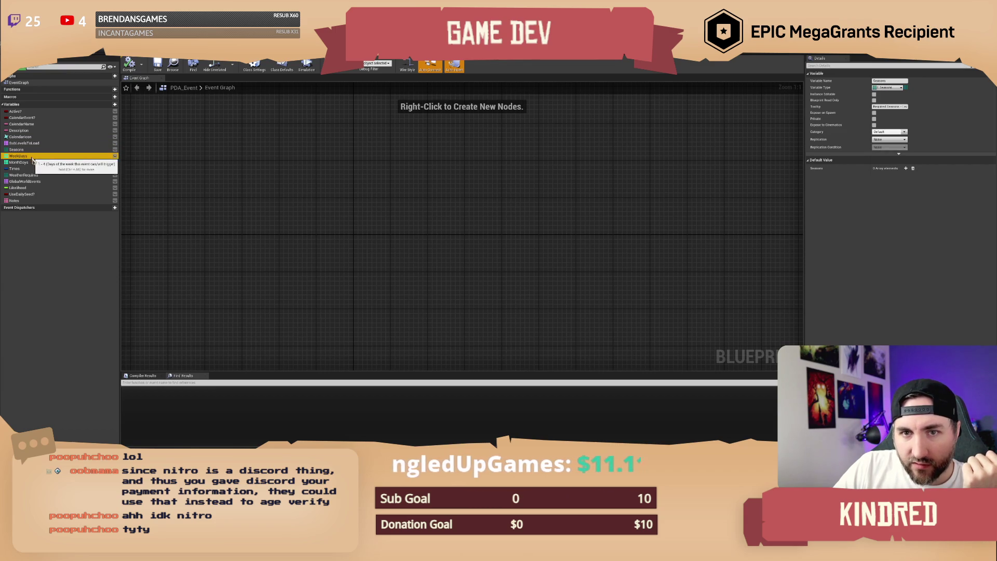
pyautogui.click(33, 163)
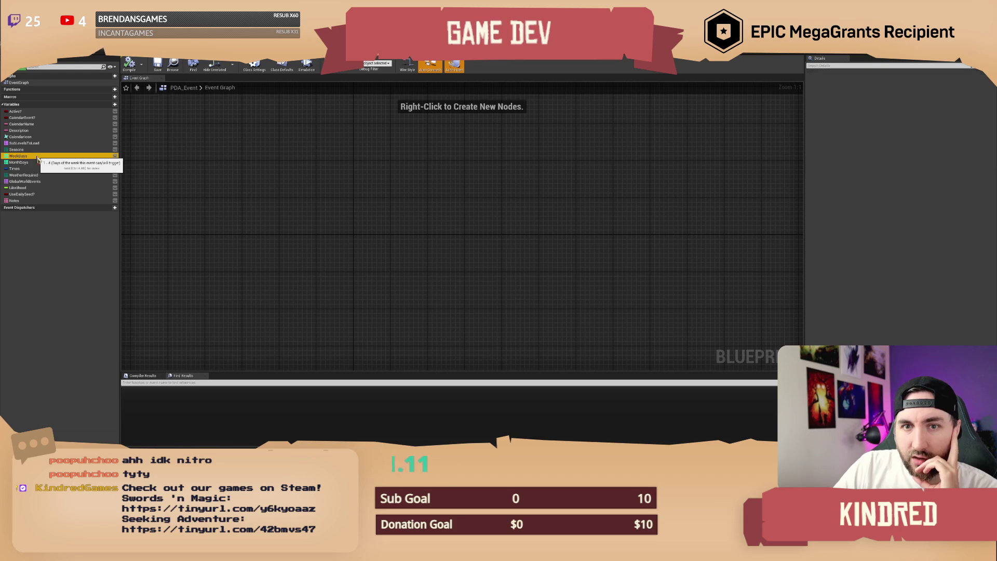
pyautogui.click(32, 169)
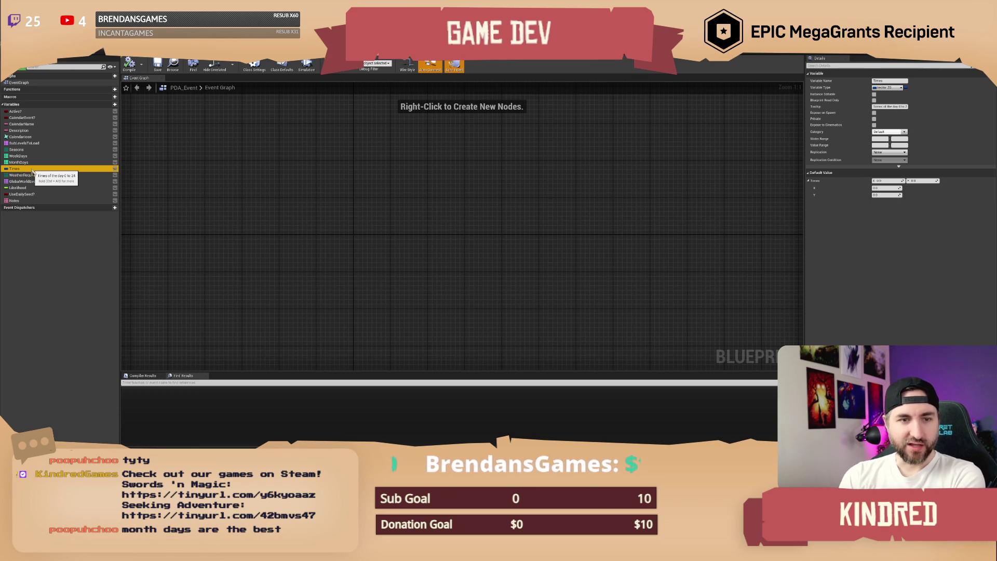
pyautogui.hotkey('ctrl', 's')
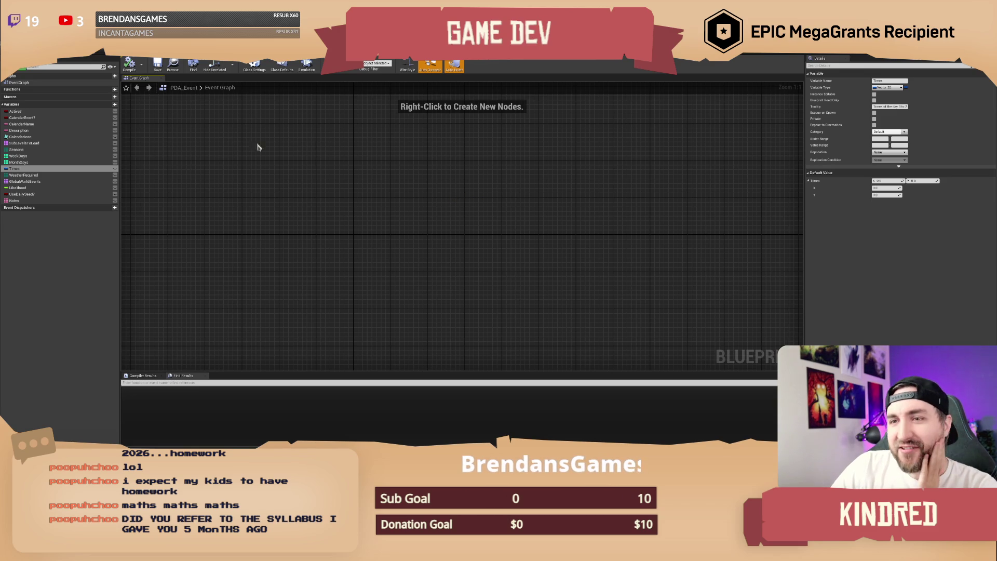
# Pan the empty PDA_Event event graph, then switch over to the event data asset's property values.
pyautogui.scroll(-1, 259, 151)
pyautogui.moveTo(313, 166); pyautogui.dragTo(292, 175)
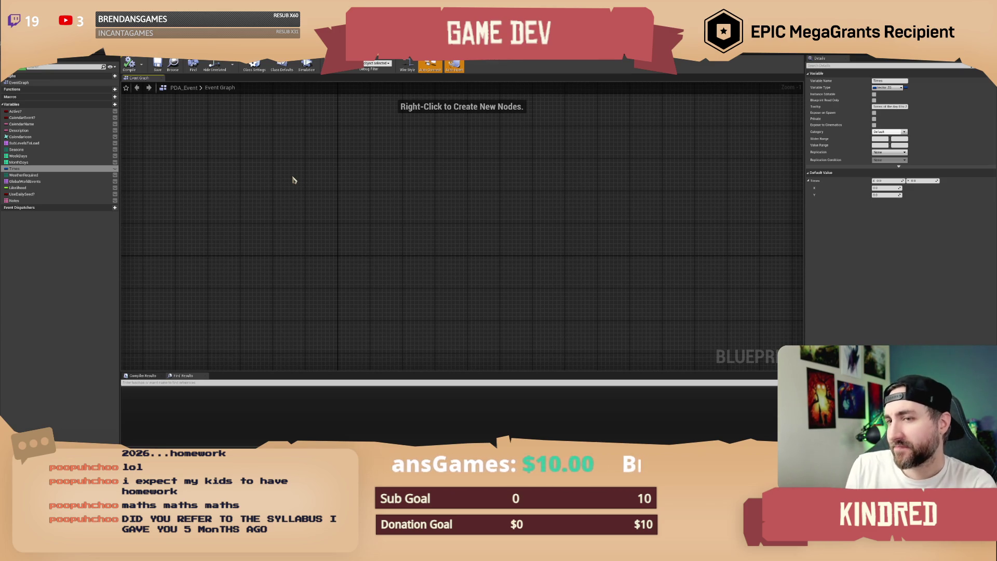
pyautogui.moveTo(241, 170); pyautogui.dragTo(274, 179)
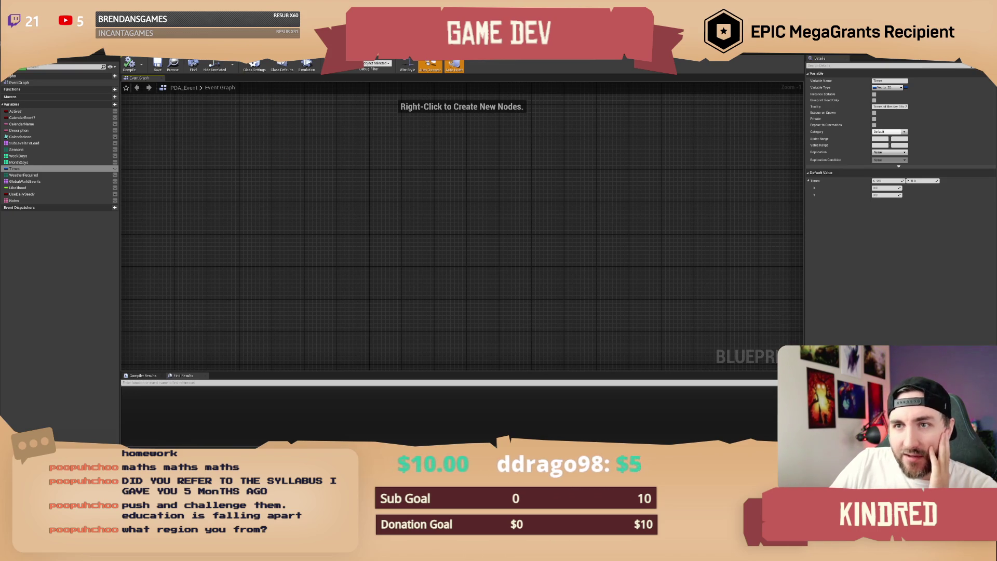
pyautogui.click(234, 57)
pyautogui.click(229, 58)
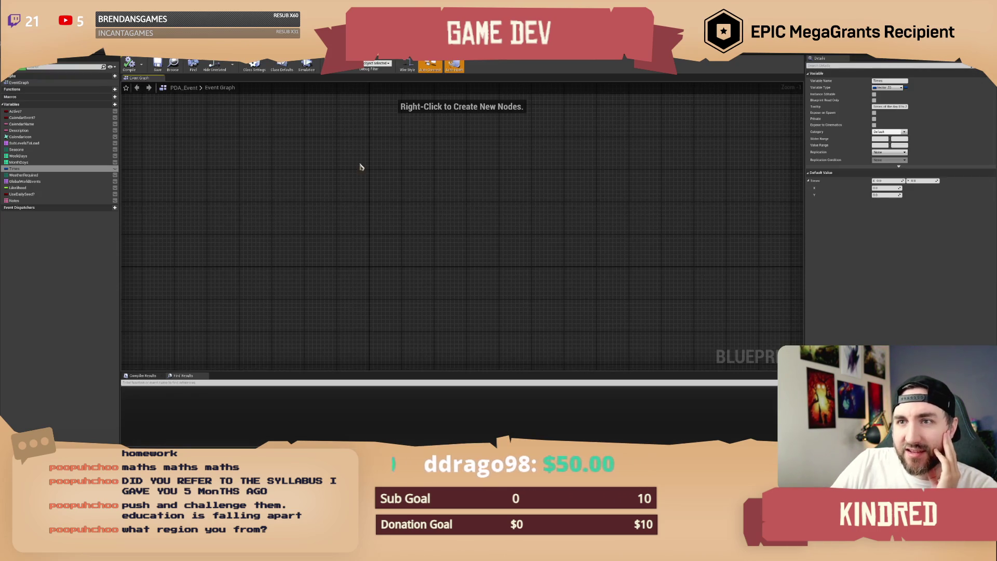
pyautogui.click(227, 69)
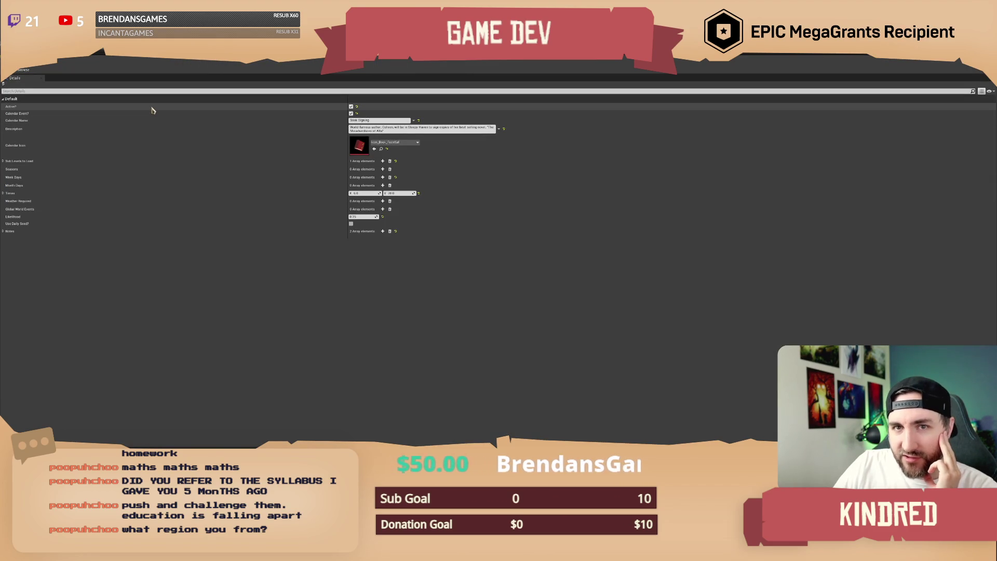
# Save the Book Signing event asset, checking it out of source control, and return to On New Day.
pyautogui.click(13, 73)
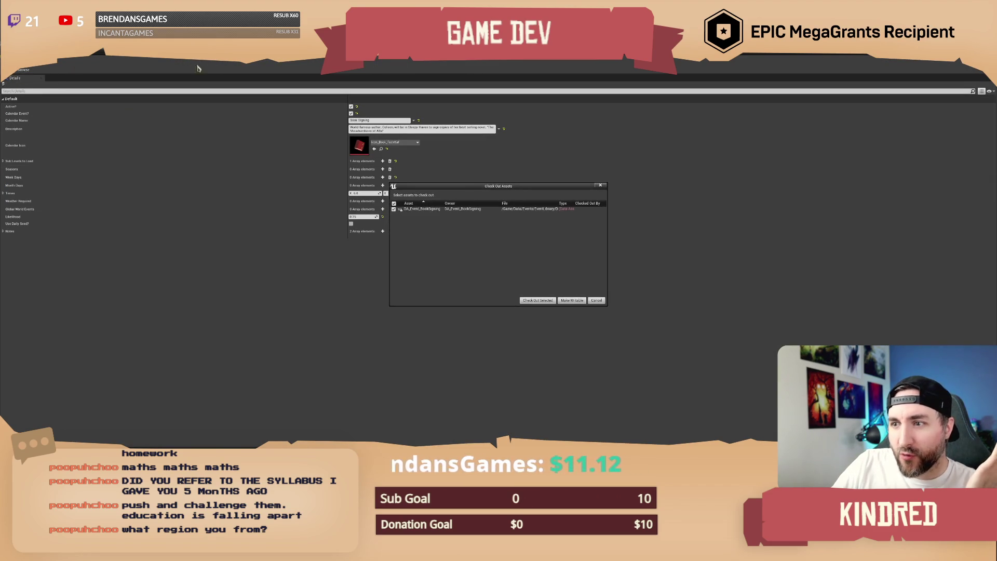
pyautogui.click(537, 300)
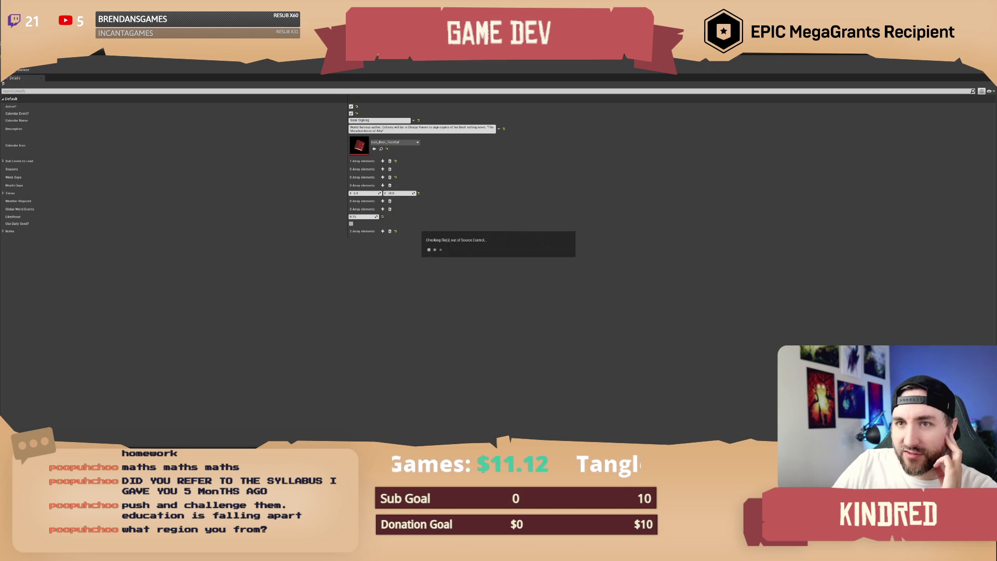
pyautogui.hotkey('alt', 'Tab')
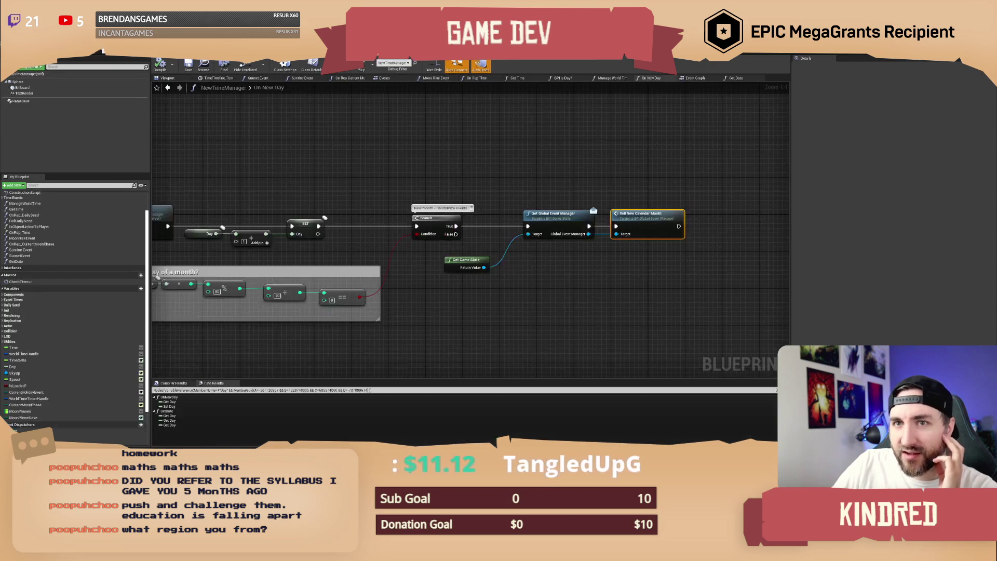
# Look over the Roll Events From Array Random Bool, loop and level-loading nodes, then go to the Event Graph.
pyautogui.hotkey('alt', 'Tab')
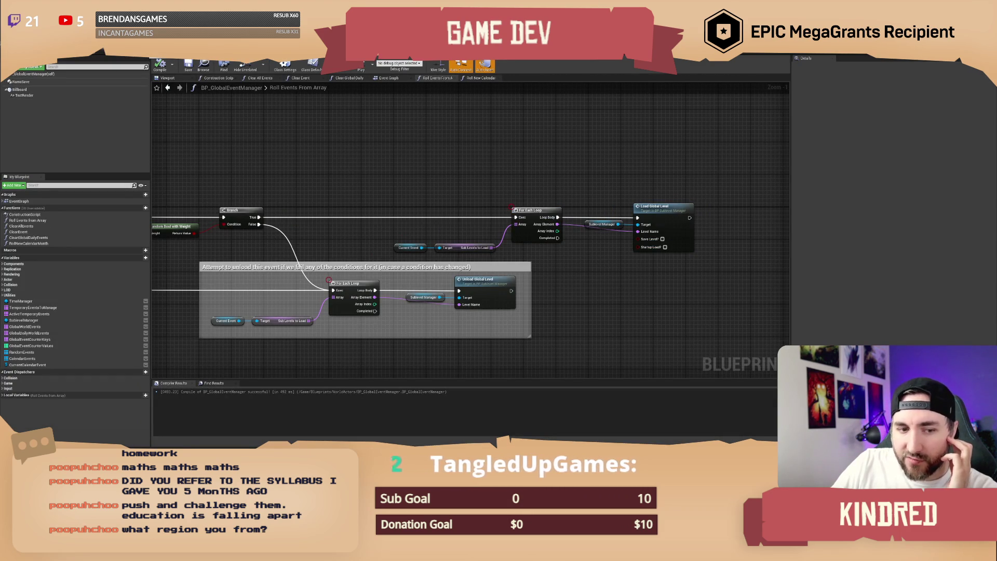
pyautogui.hotkey('alt', 'Tab')
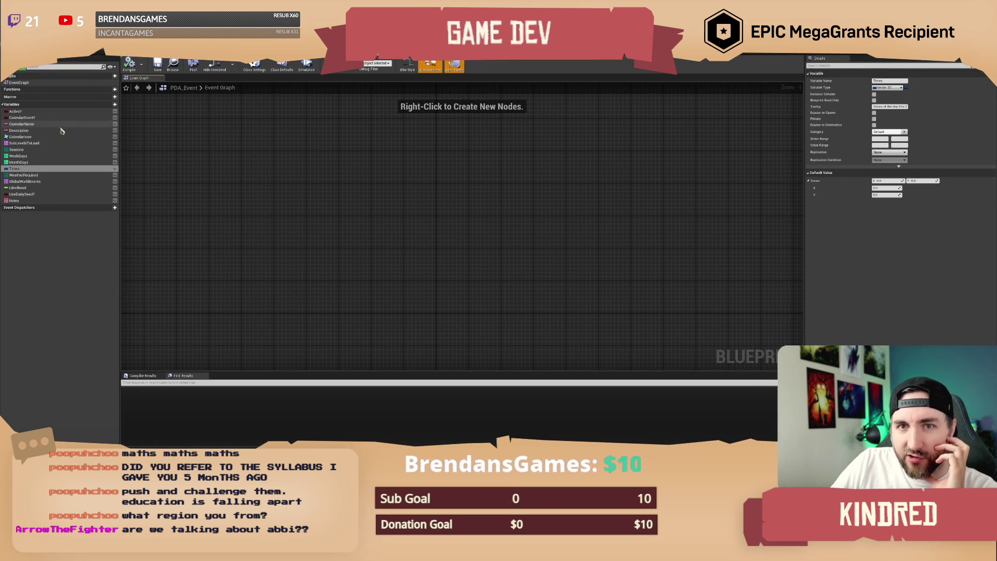
pyautogui.moveTo(295, 183)
pyautogui.mouseDown()
pyautogui.moveTo(377, 159)
pyautogui.moveTo(363, 159)
pyautogui.mouseUp()
pyautogui.moveTo(446, 159)
pyautogui.mouseDown()
pyautogui.moveTo(356, 165)
pyautogui.moveTo(628, 244)
pyautogui.mouseUp()
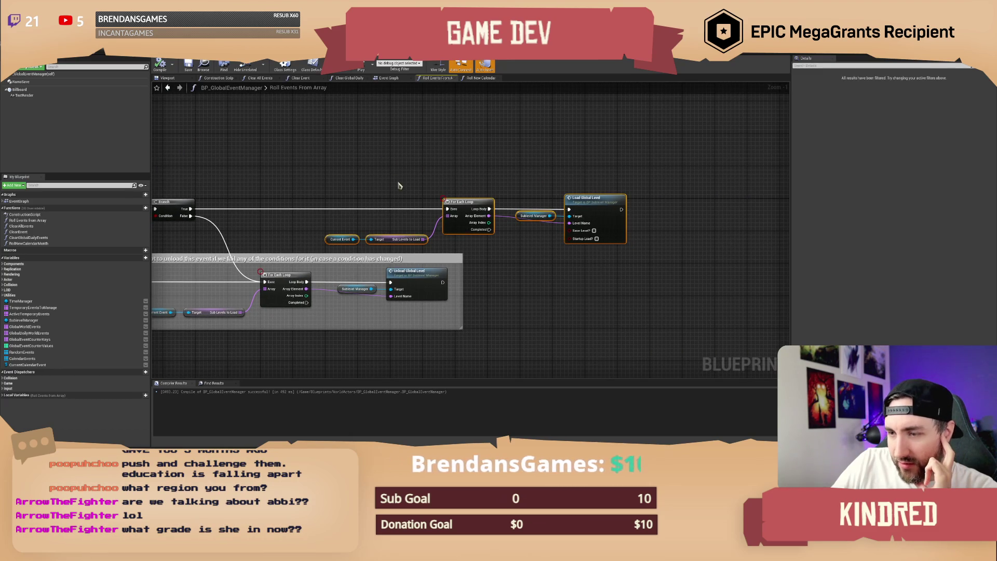
pyautogui.click(309, 174)
pyautogui.scroll(-1, 327, 182)
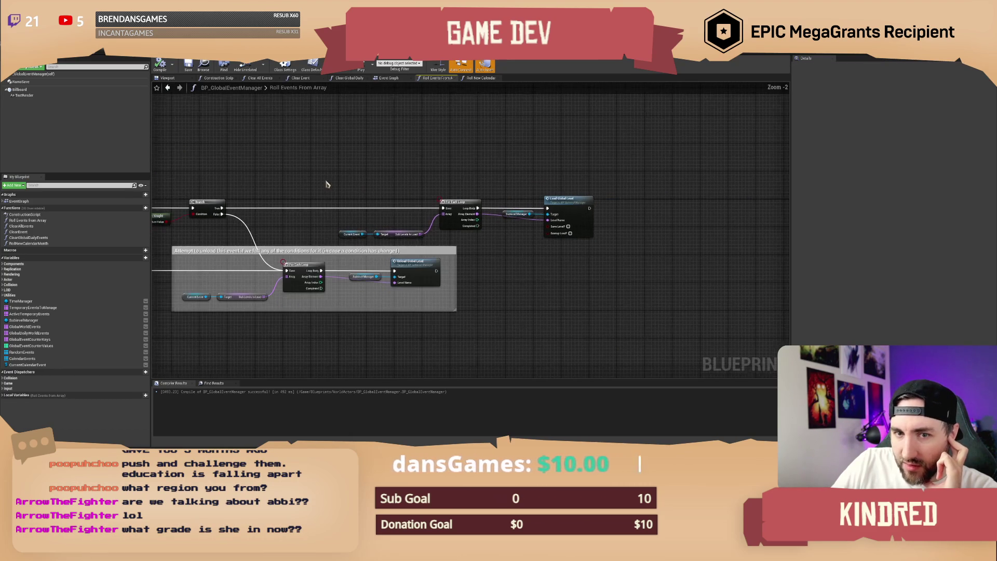
pyautogui.click(389, 79)
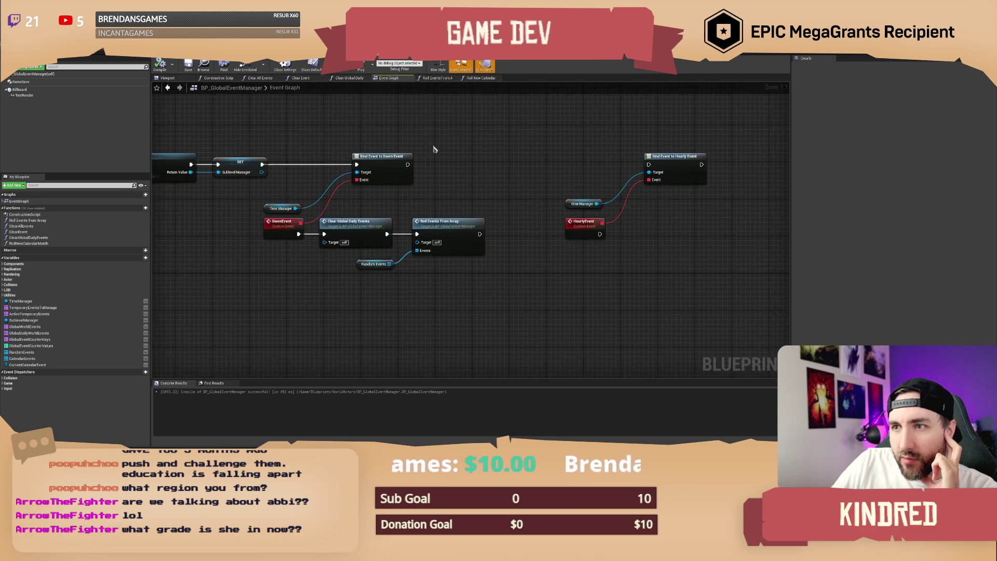
# Move Roll Events From Array and Random Events down and unhook them from the dawn chain.
pyautogui.moveTo(501, 315)
pyautogui.mouseDown()
pyautogui.moveTo(459, 231)
pyautogui.moveTo(433, 298)
pyautogui.moveTo(393, 263)
pyautogui.mouseUp()
pyautogui.moveTo(496, 257); pyautogui.dragTo(534, 340)
pyautogui.click(508, 278)
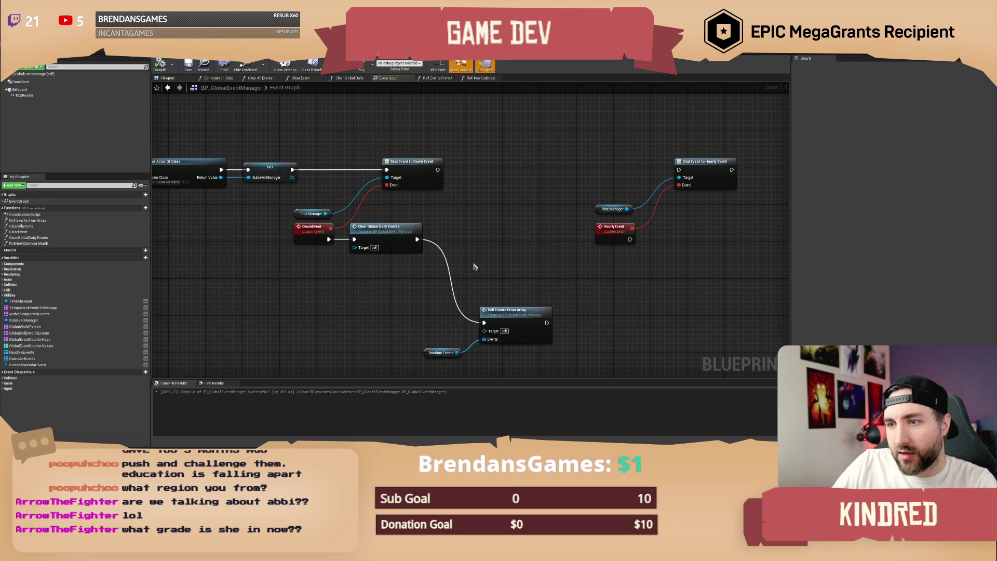
pyautogui.keyDown('alt'); pyautogui.click(454, 248); pyautogui.keyUp('alt')
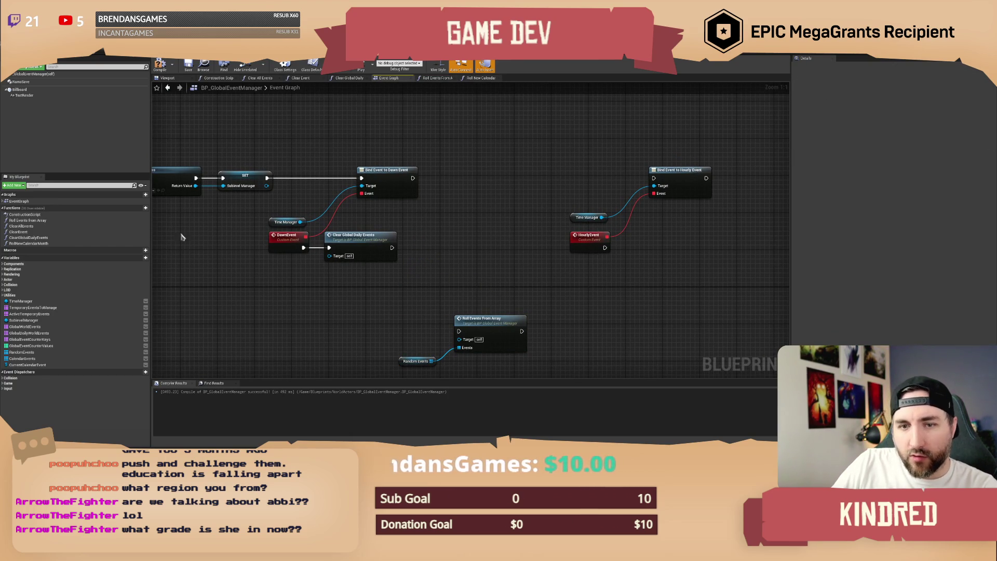
# Create a HandleDailyRandomEvents function that calls Roll Events From Array with Random Events as Events.
pyautogui.click(146, 208)
pyautogui.write('HandleDa')
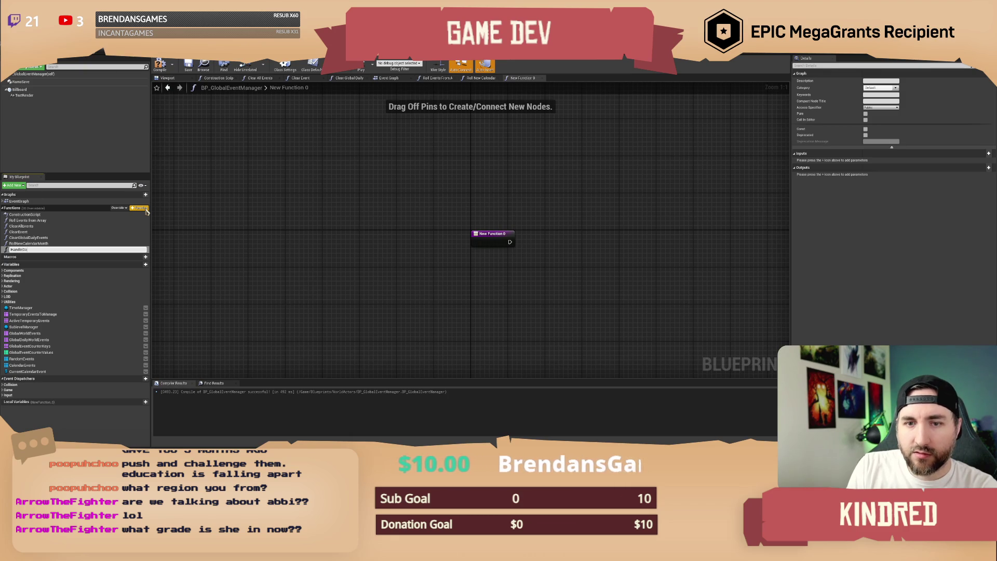
pyautogui.write('ilyRandom')
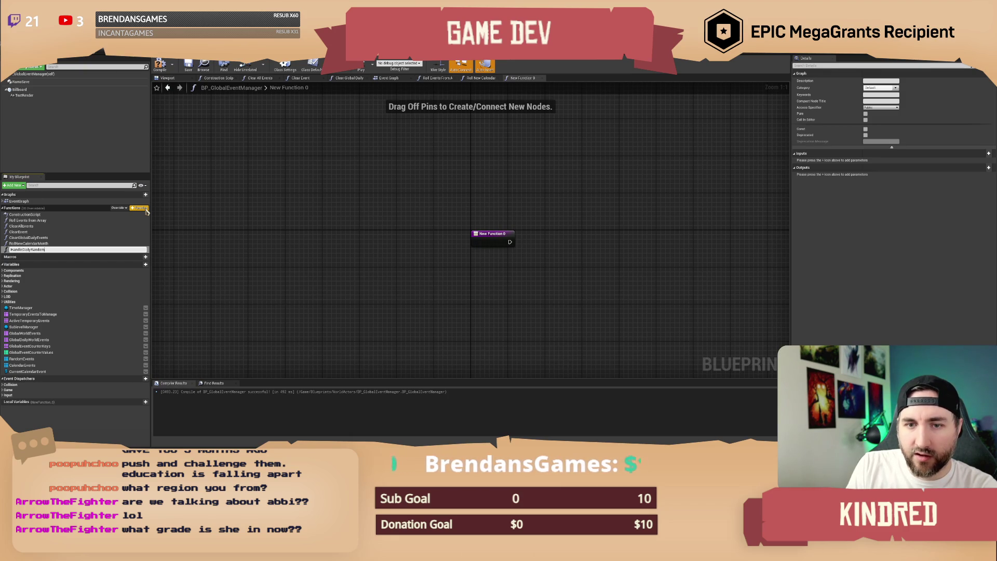
pyautogui.write('Events')
pyautogui.press('Return')
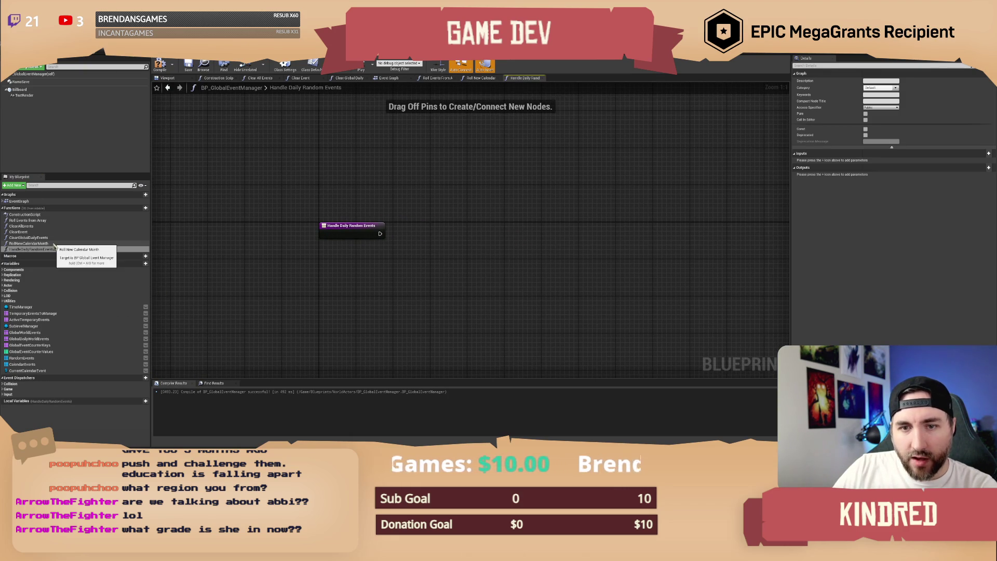
pyautogui.moveTo(31, 220)
pyautogui.mouseDown()
pyautogui.moveTo(389, 247)
pyautogui.moveTo(444, 230)
pyautogui.moveTo(403, 234)
pyautogui.mouseUp()
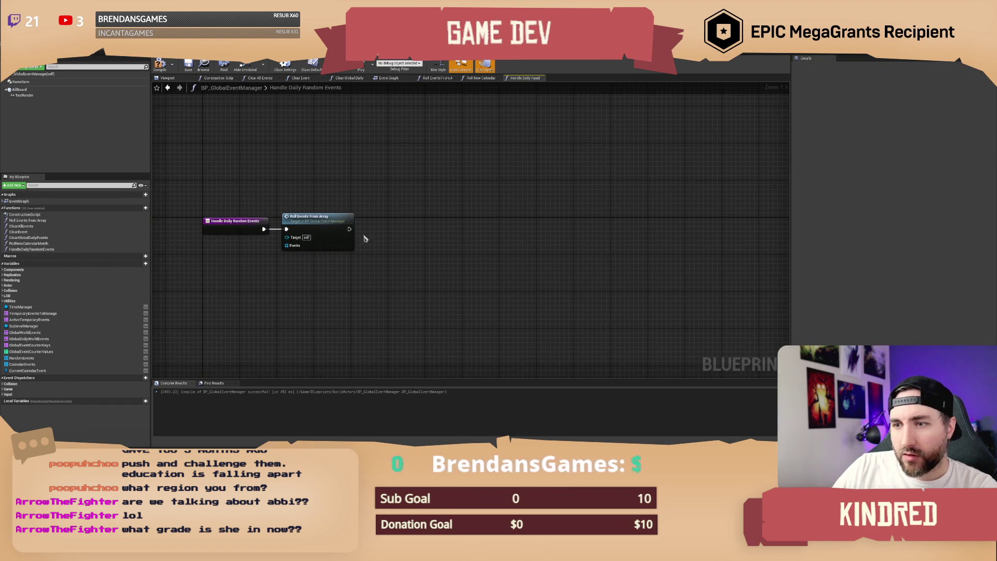
pyautogui.moveTo(21, 357)
pyautogui.mouseDown()
pyautogui.moveTo(211, 345)
pyautogui.moveTo(345, 264)
pyautogui.mouseUp()
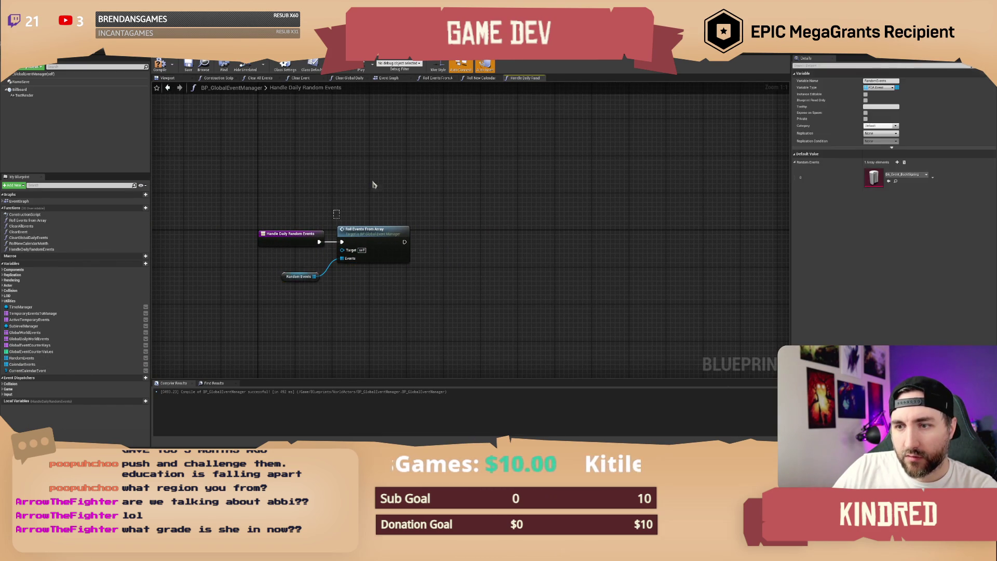
# Call Handle Daily Random Events after Clear Global Daily Events and delete the old Roll Events nodes.
pyautogui.click(389, 78)
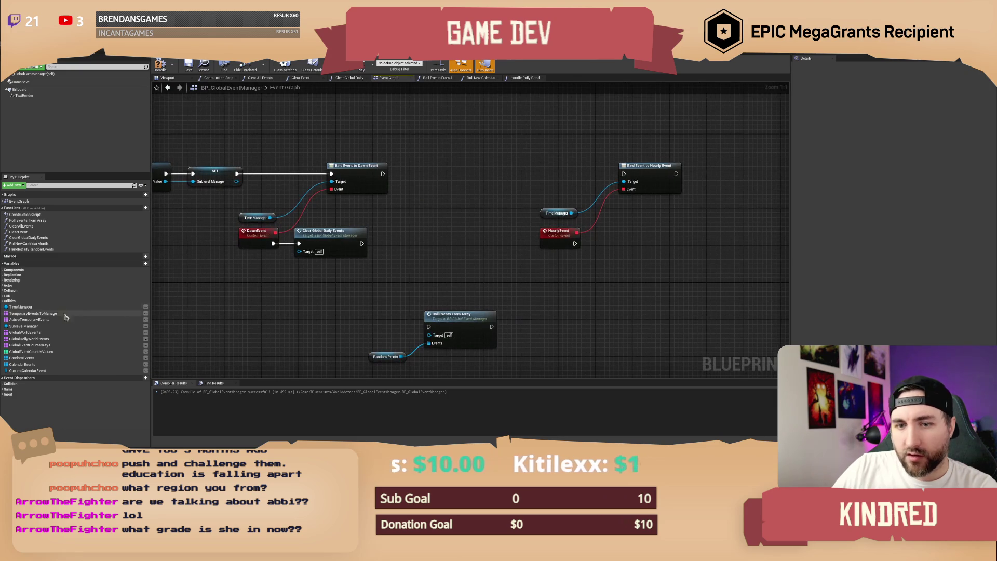
pyautogui.moveTo(25, 250)
pyautogui.mouseDown()
pyautogui.moveTo(363, 260)
pyautogui.moveTo(411, 231)
pyautogui.moveTo(381, 230)
pyautogui.mouseUp()
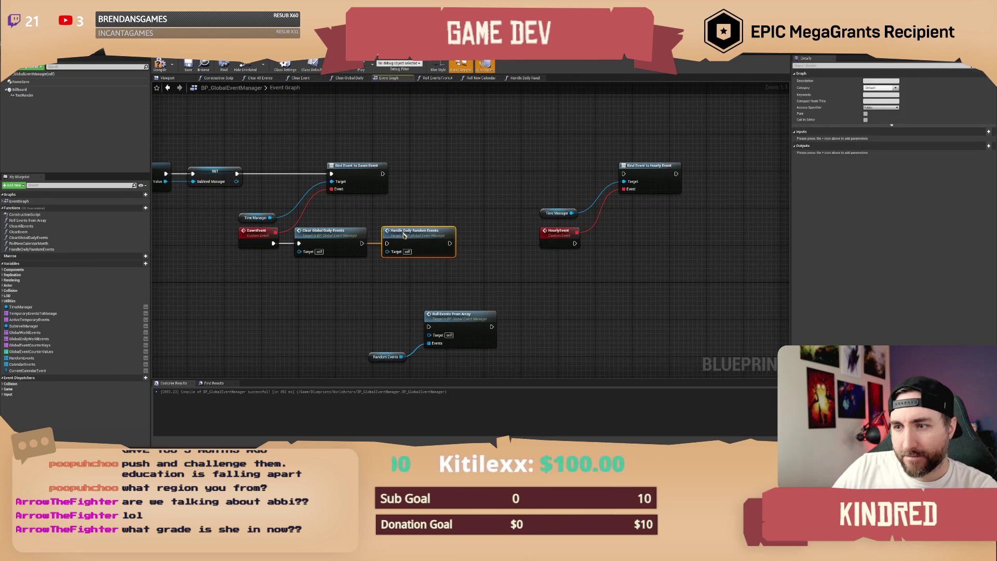
pyautogui.moveTo(337, 257); pyautogui.dragTo(439, 338)
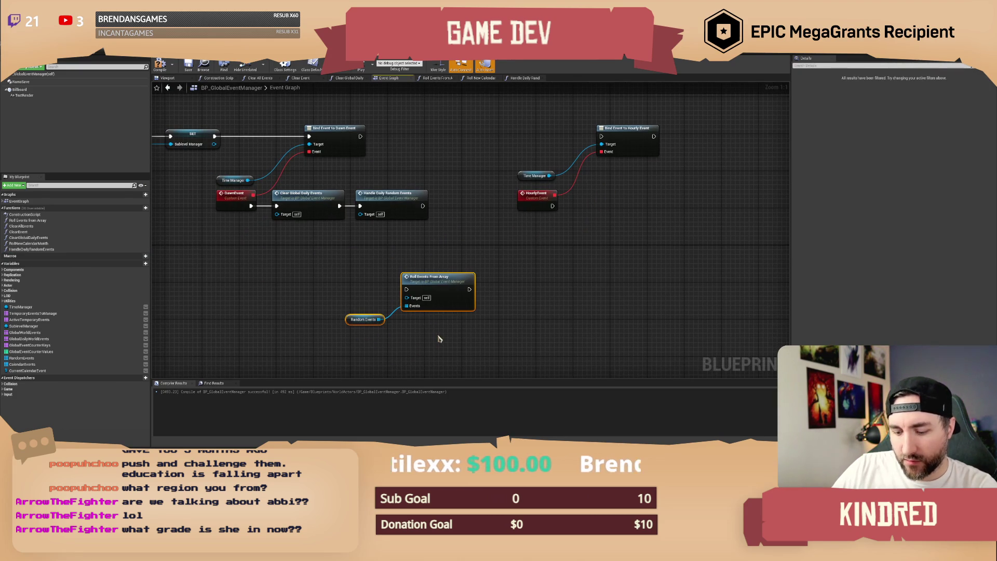
pyautogui.press('Delete')
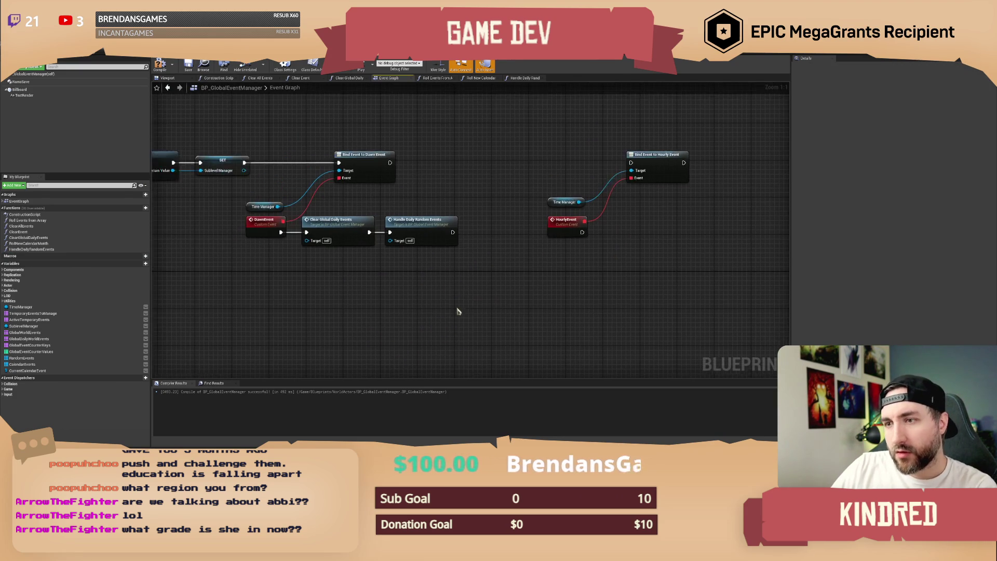
pyautogui.doubleClick(439, 221)
pyautogui.moveTo(488, 235); pyautogui.dragTo(431, 224)
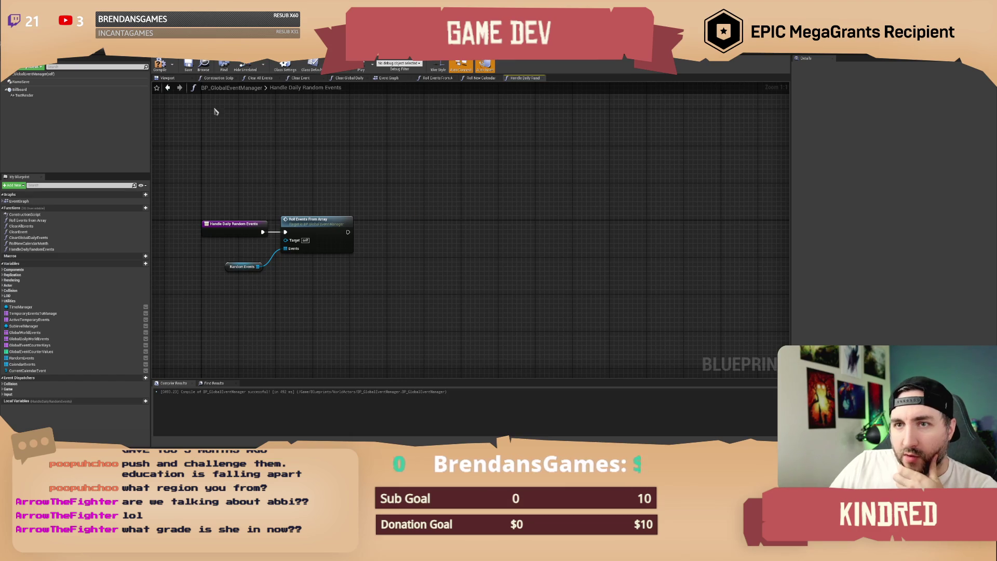
# Compile BP_GlobalEventManager with the new Handle Daily Random Events function.
pyautogui.click(188, 69)
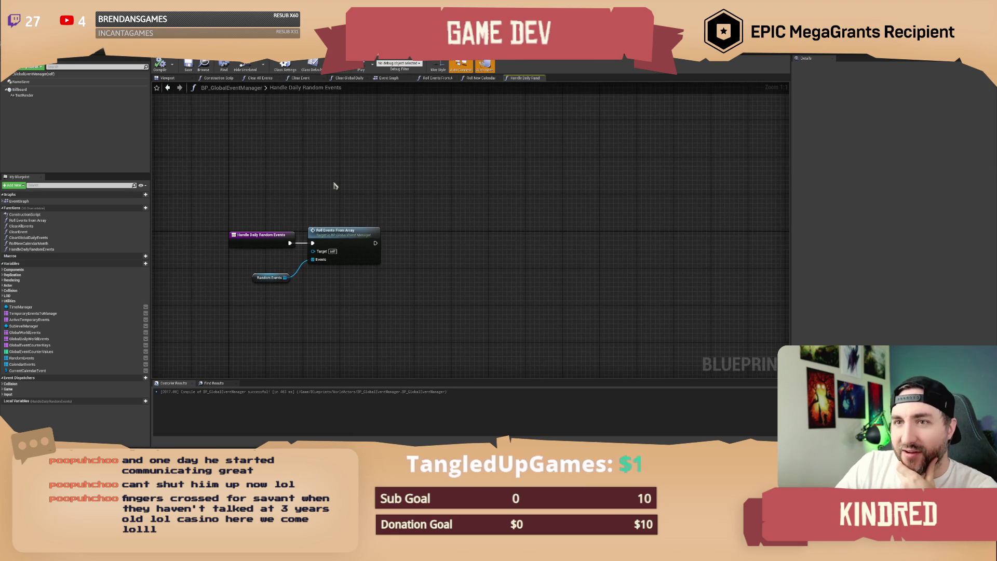
pyautogui.click(124, 54)
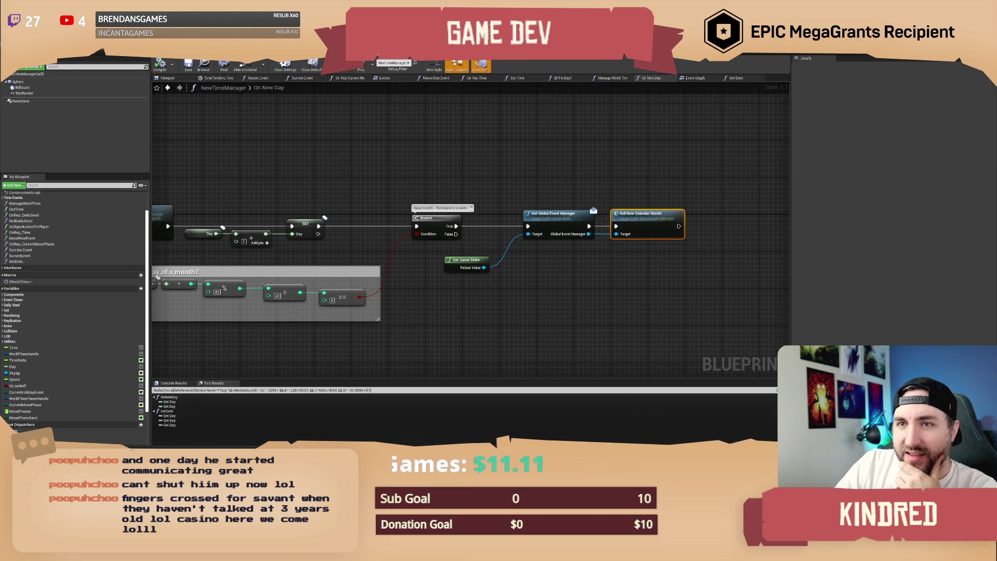
pyautogui.click(116, 56)
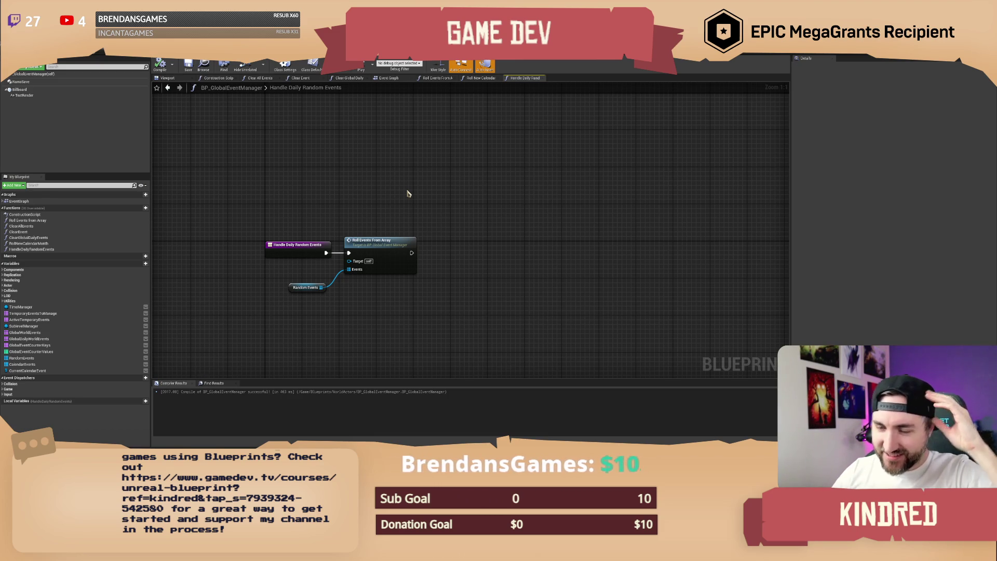
# Tidy the Random Events node in Handle Daily Random Events and save the Blueprint.
pyautogui.moveTo(338, 211); pyautogui.dragTo(355, 202)
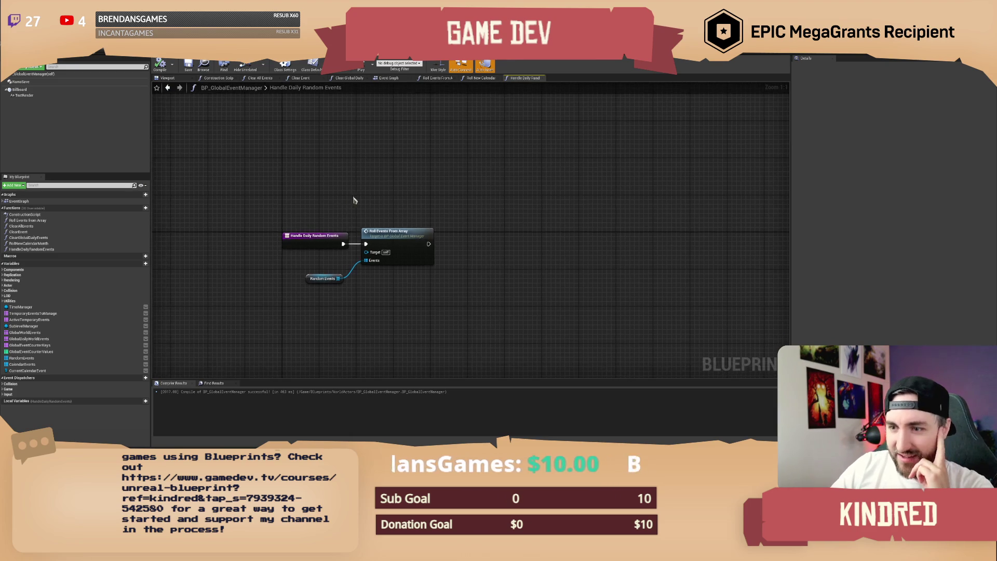
pyautogui.moveTo(308, 276)
pyautogui.mouseDown()
pyautogui.moveTo(370, 278)
pyautogui.moveTo(409, 294)
pyautogui.mouseUp()
pyautogui.click(412, 194)
pyautogui.moveTo(412, 194)
pyautogui.mouseDown()
pyautogui.moveTo(345, 213)
pyautogui.moveTo(423, 200)
pyautogui.moveTo(421, 181)
pyautogui.moveTo(397, 181)
pyautogui.mouseUp()
pyautogui.click(187, 65)
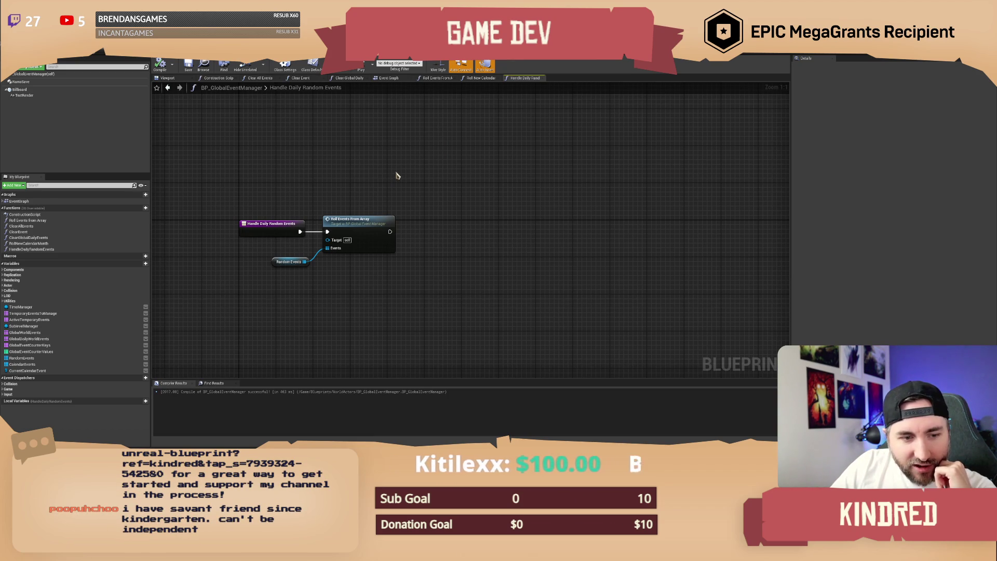
# Pan and zoom around the Handle Daily Random Events graph to review its nodes.
pyautogui.scroll(-1, 364, 182)
pyautogui.scroll(1, 334, 164)
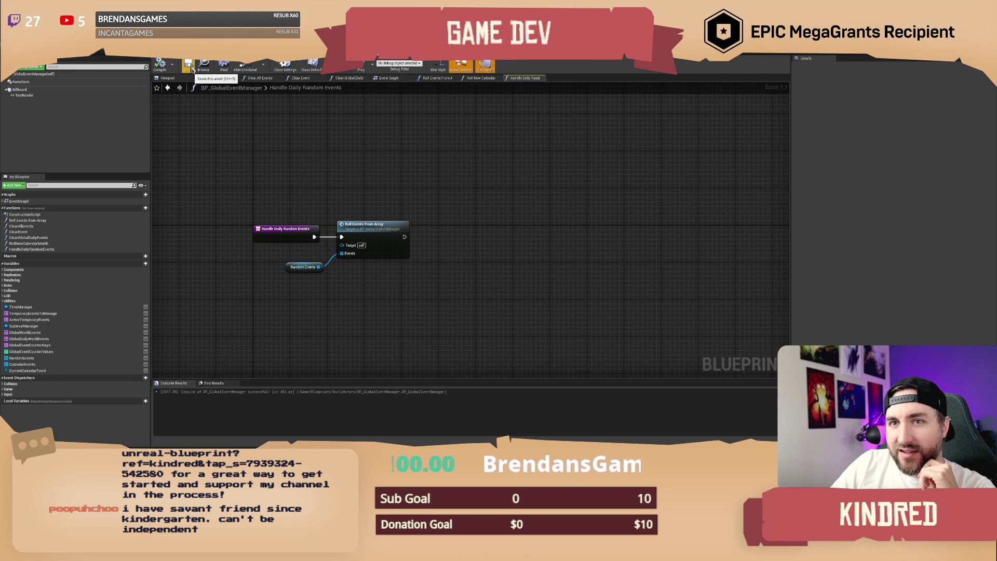
pyautogui.moveTo(357, 190)
pyautogui.mouseDown()
pyautogui.moveTo(352, 174)
pyautogui.moveTo(375, 174)
pyautogui.mouseUp()
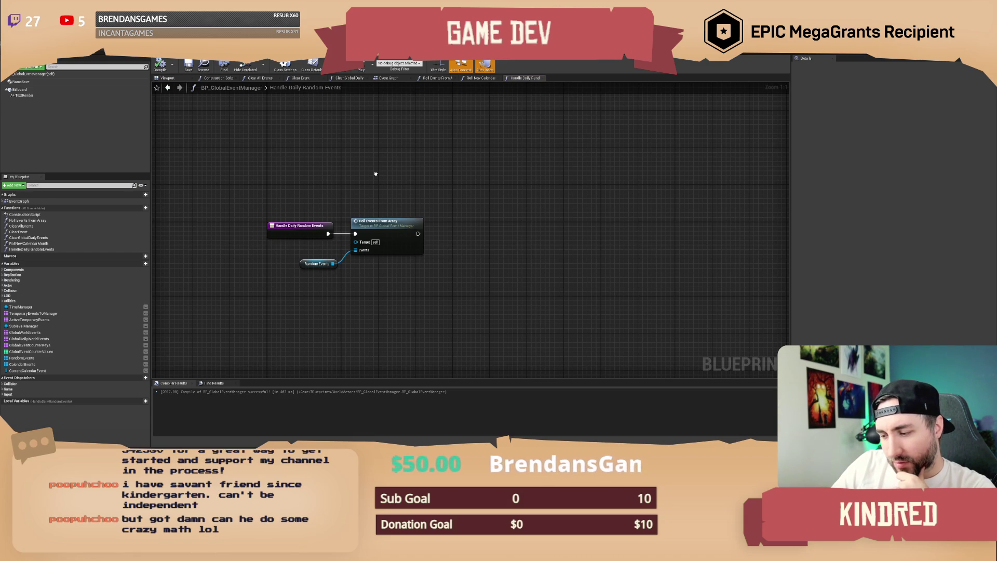
pyautogui.moveTo(376, 174); pyautogui.dragTo(388, 185)
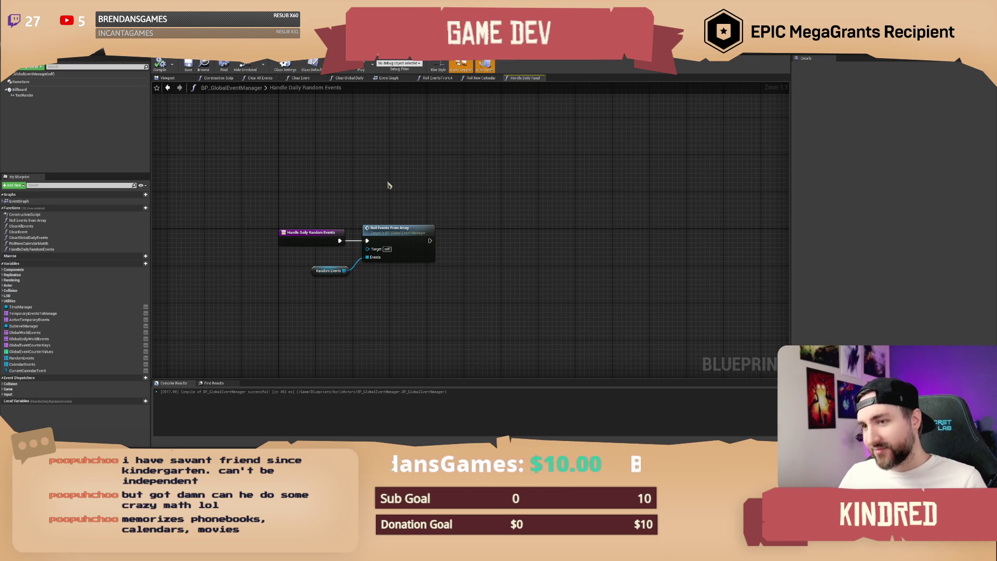
pyautogui.moveTo(387, 178)
pyautogui.mouseDown()
pyautogui.moveTo(379, 171)
pyautogui.moveTo(354, 187)
pyautogui.mouseUp()
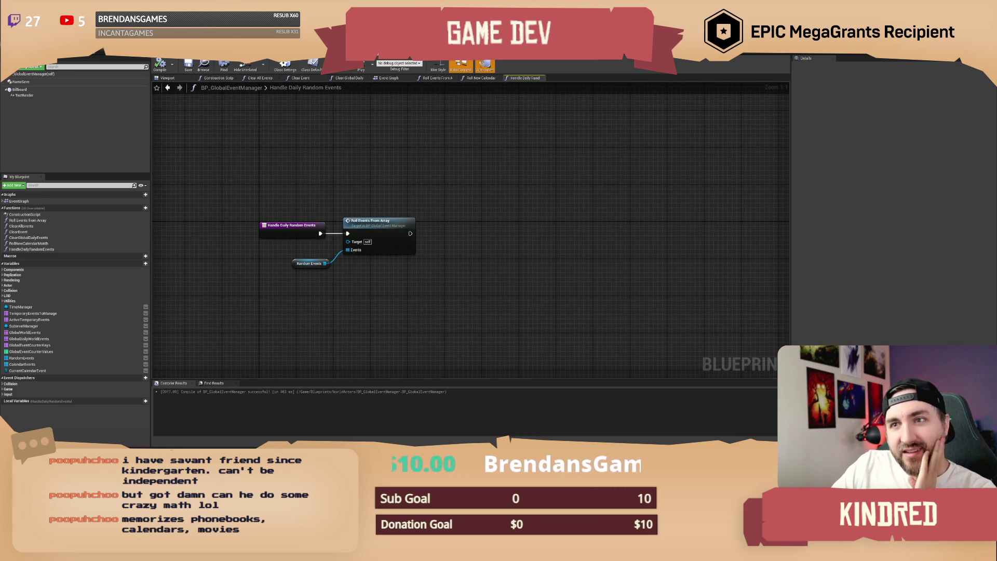
pyautogui.moveTo(358, 193)
pyautogui.mouseDown()
pyautogui.moveTo(339, 180)
pyautogui.moveTo(359, 187)
pyautogui.mouseUp()
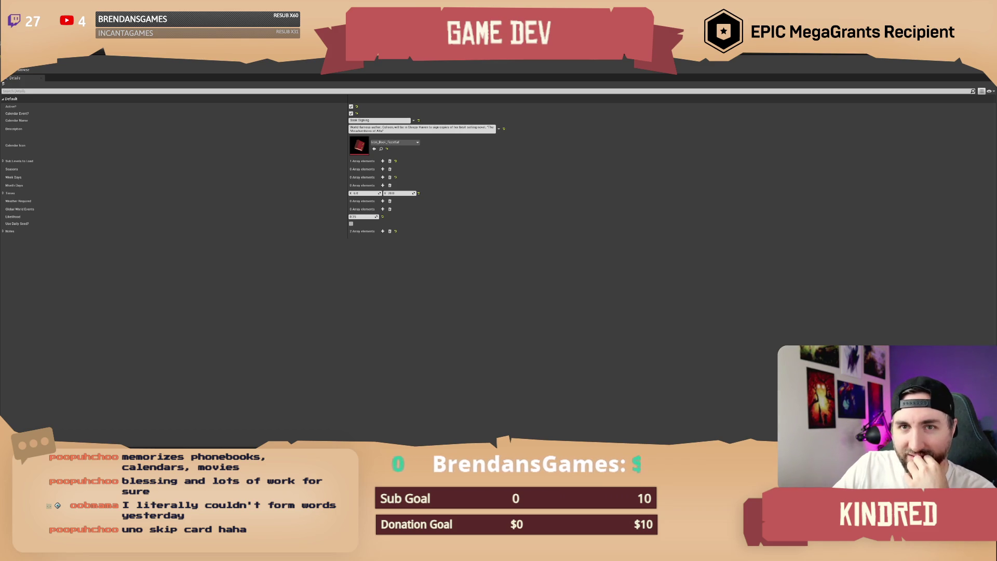
# Leave the enlarged Book Signing details and return to NewTimeManager's On New Day graph.
pyautogui.hotkey('alt', 'Tab')
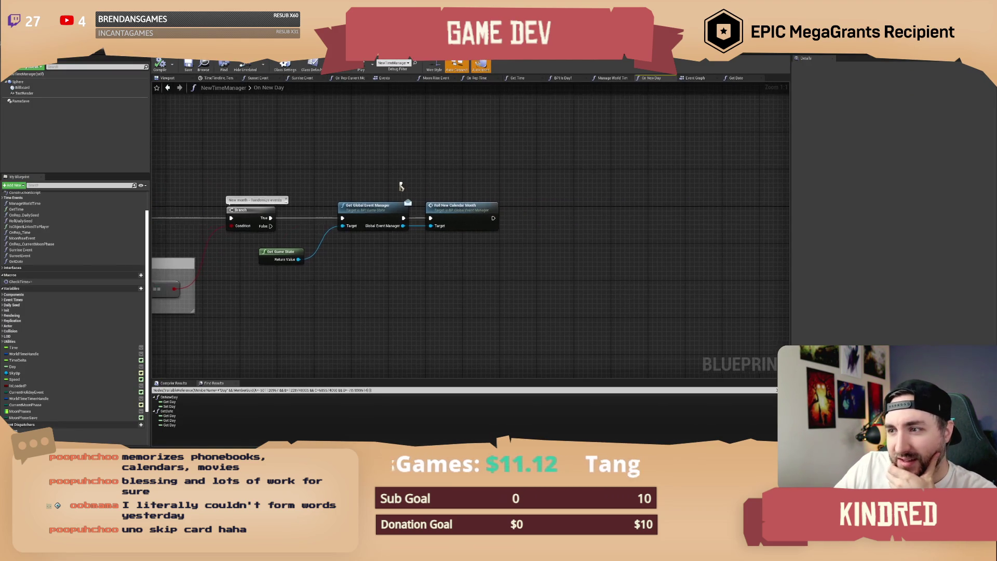
# In Roll New Calendar Month, add a Roll Events From Array call fed by Calendar Events, then open Handle Daily Random Events.
pyautogui.doubleClick(454, 208)
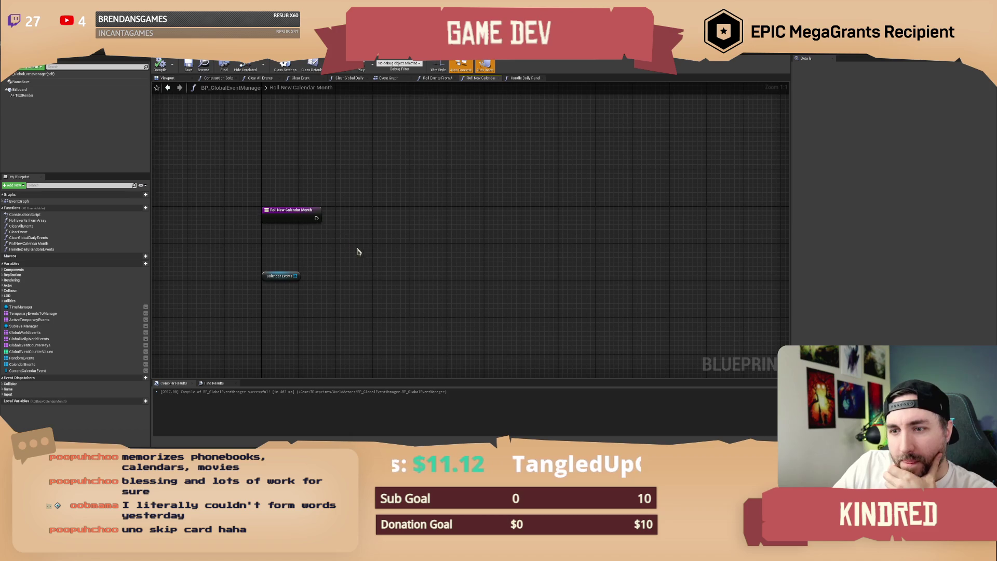
pyautogui.click(268, 218)
pyautogui.click(258, 269)
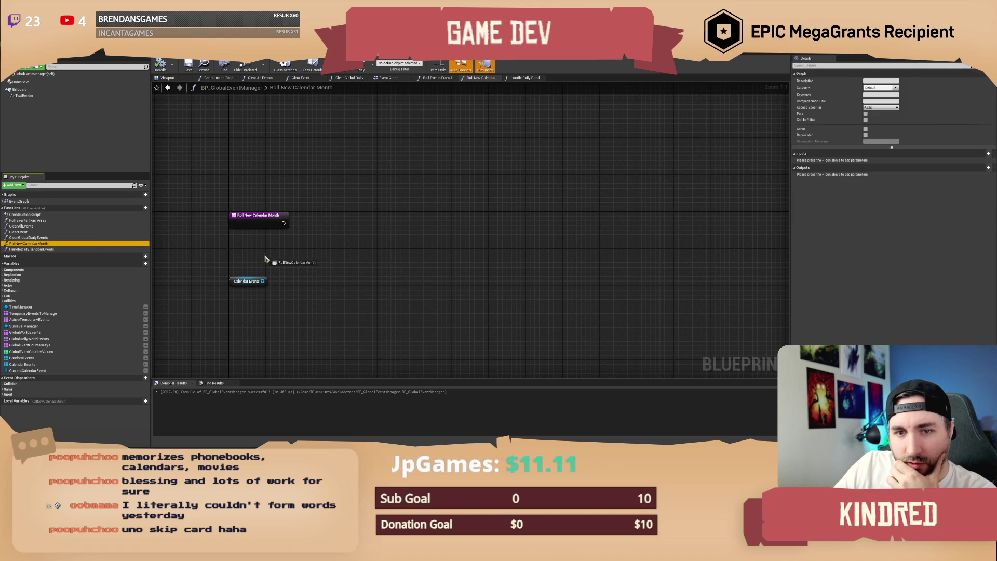
pyautogui.moveTo(26, 220)
pyautogui.mouseDown()
pyautogui.moveTo(355, 217)
pyautogui.moveTo(284, 224)
pyautogui.mouseUp()
pyautogui.moveTo(263, 281); pyautogui.dragTo(358, 244)
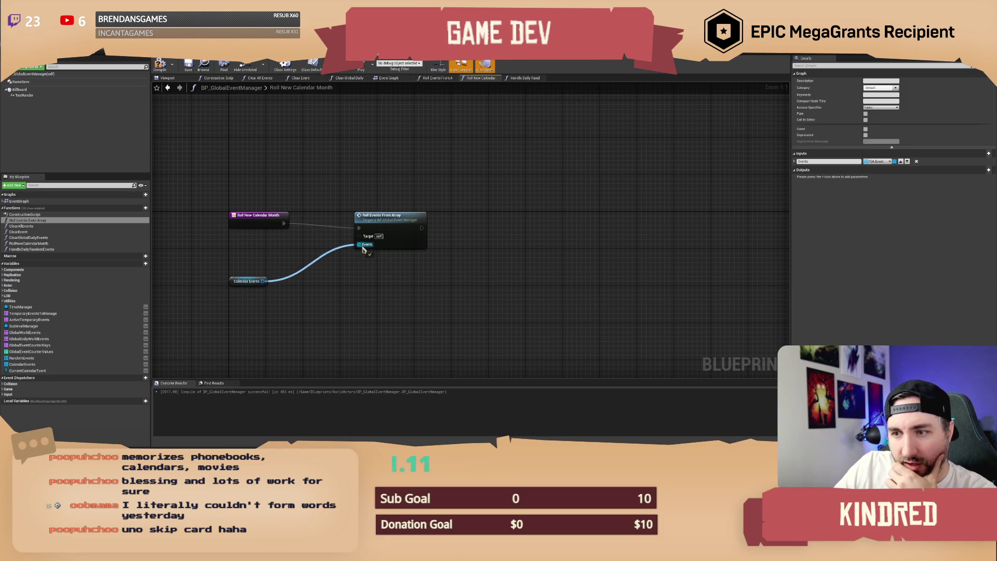
pyautogui.moveTo(390, 215); pyautogui.dragTo(348, 215)
pyautogui.moveTo(228, 294)
pyautogui.mouseDown()
pyautogui.moveTo(247, 265)
pyautogui.moveTo(250, 305)
pyautogui.mouseUp()
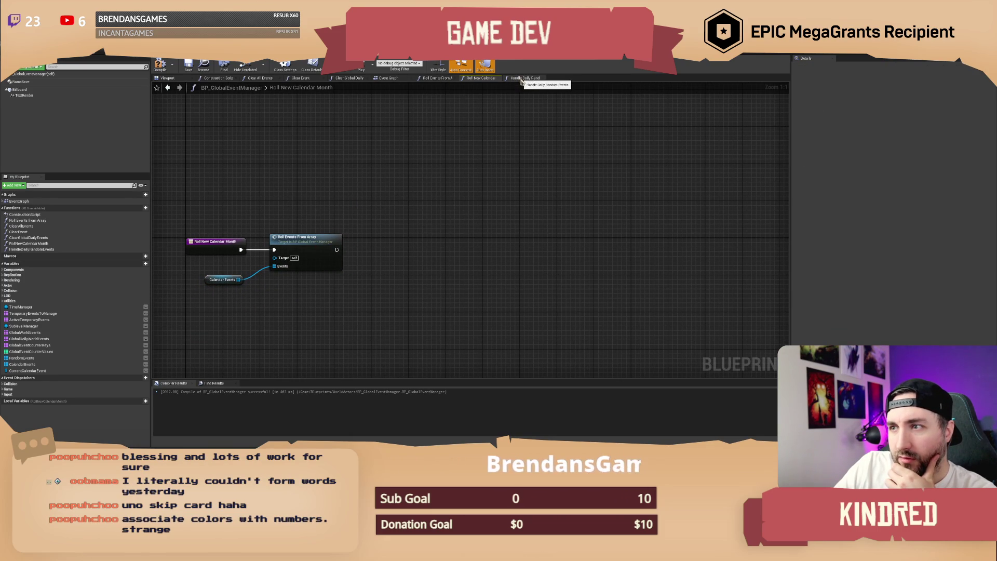
pyautogui.click(521, 79)
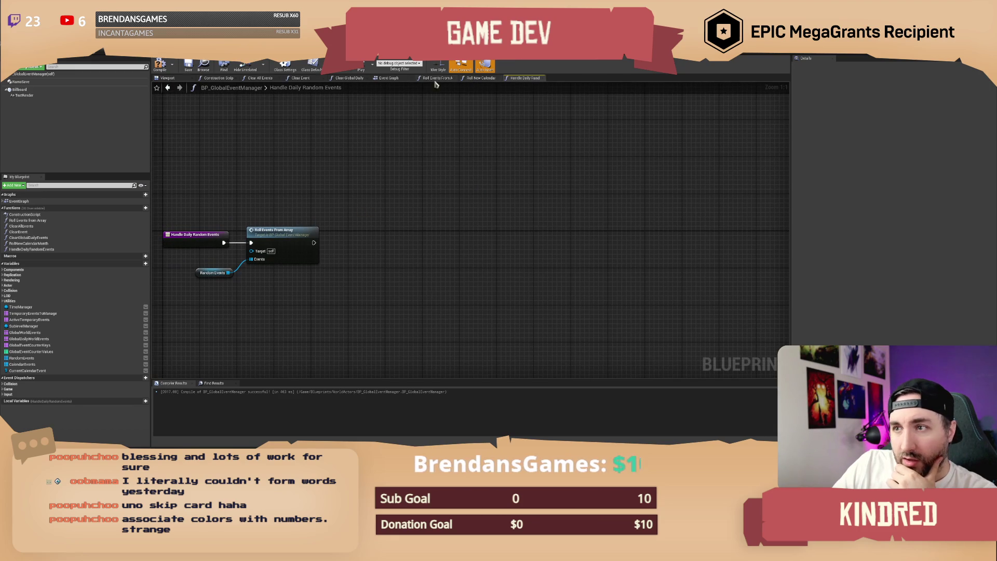
# Inspect the level loading loop in Roll Events From Array and jump to the Unload Global Level event definition.
pyautogui.doubleClick(288, 240)
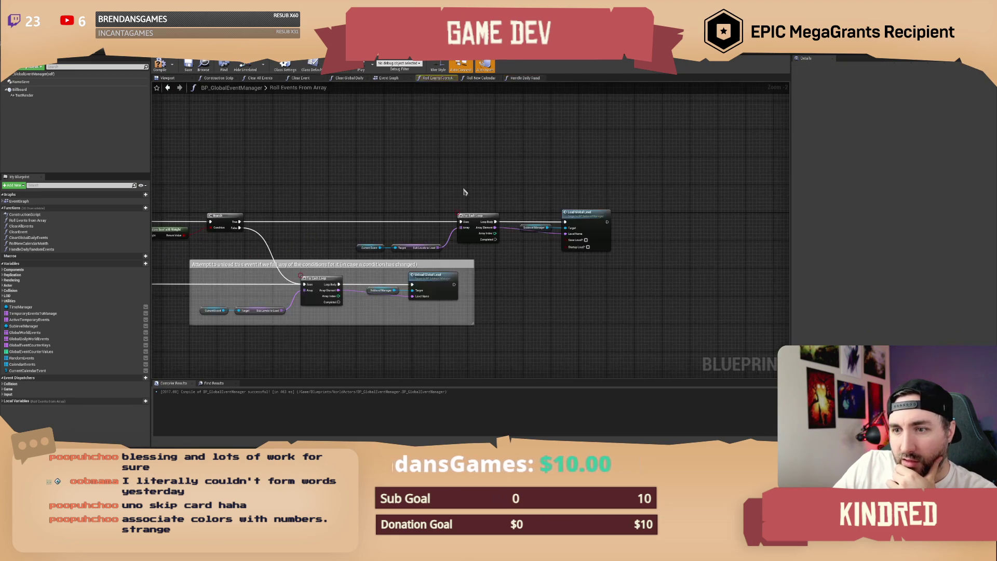
pyautogui.moveTo(302, 181); pyautogui.dragTo(571, 249)
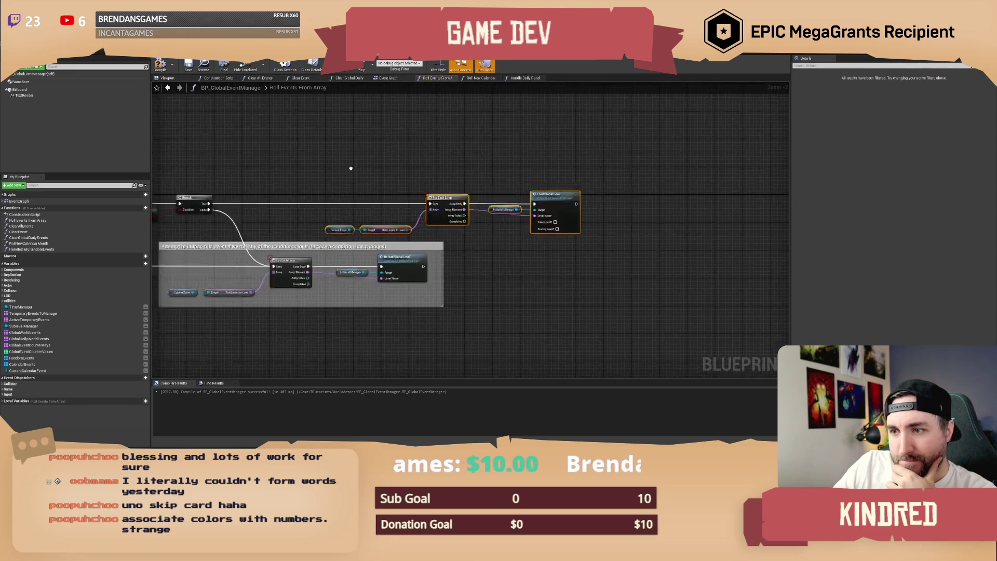
pyautogui.scroll(1, 351, 169)
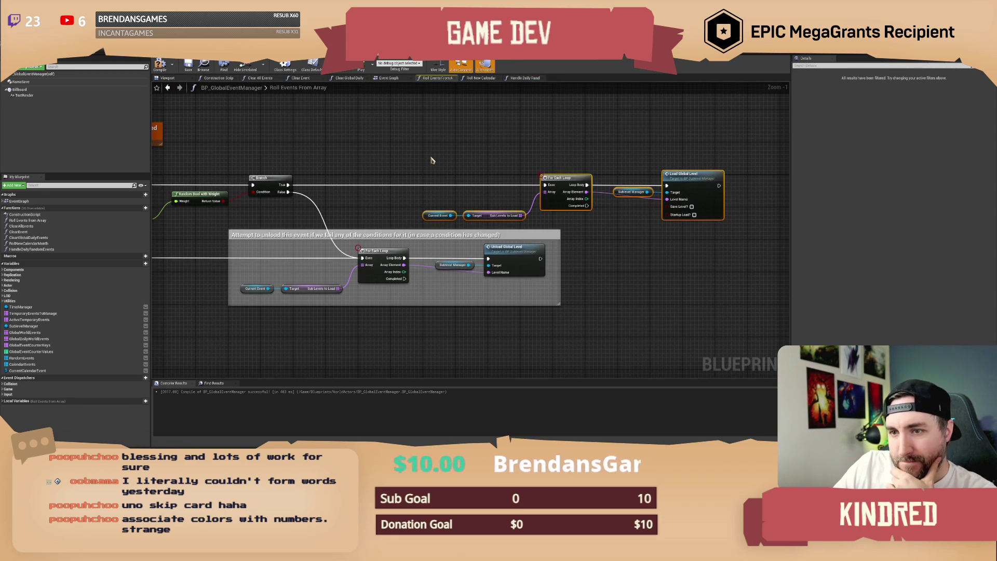
pyautogui.moveTo(394, 159); pyautogui.dragTo(476, 144)
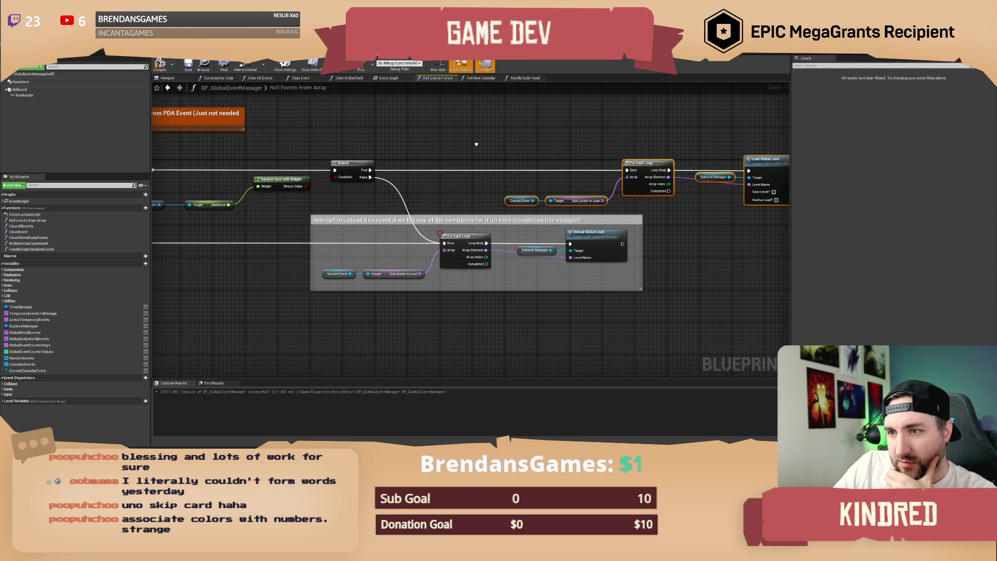
pyautogui.scroll(1, 474, 145)
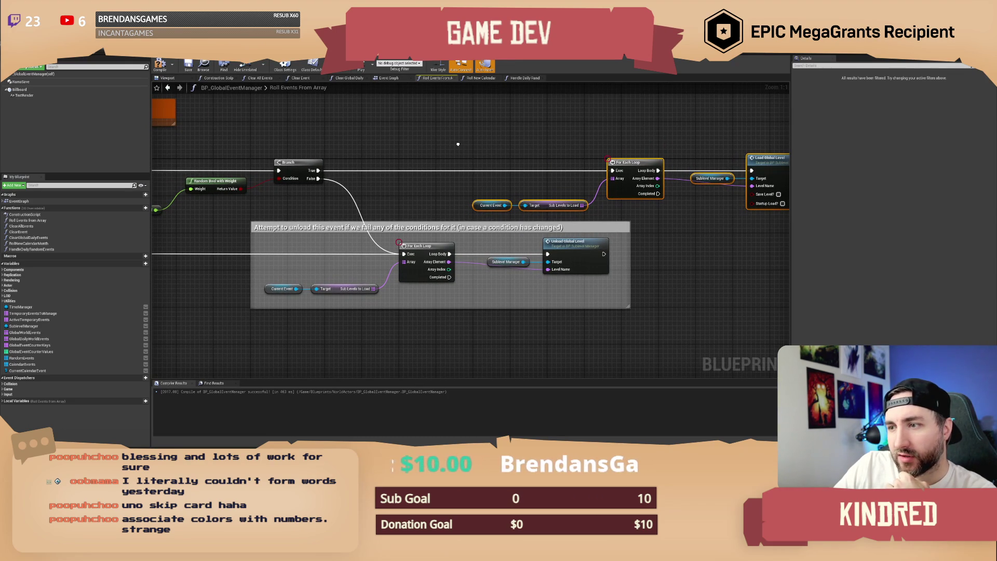
pyautogui.moveTo(458, 144); pyautogui.dragTo(453, 144)
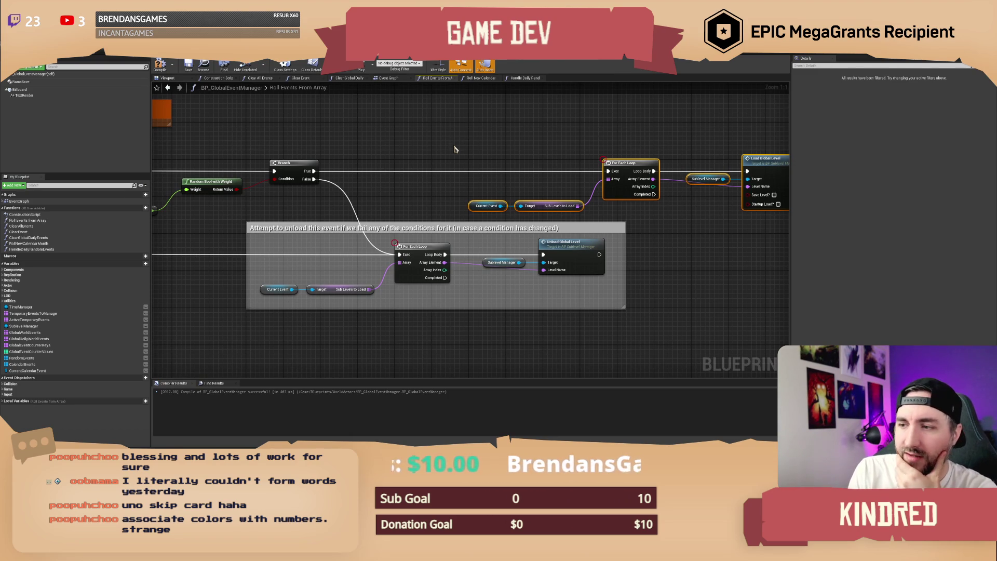
pyautogui.click(565, 253)
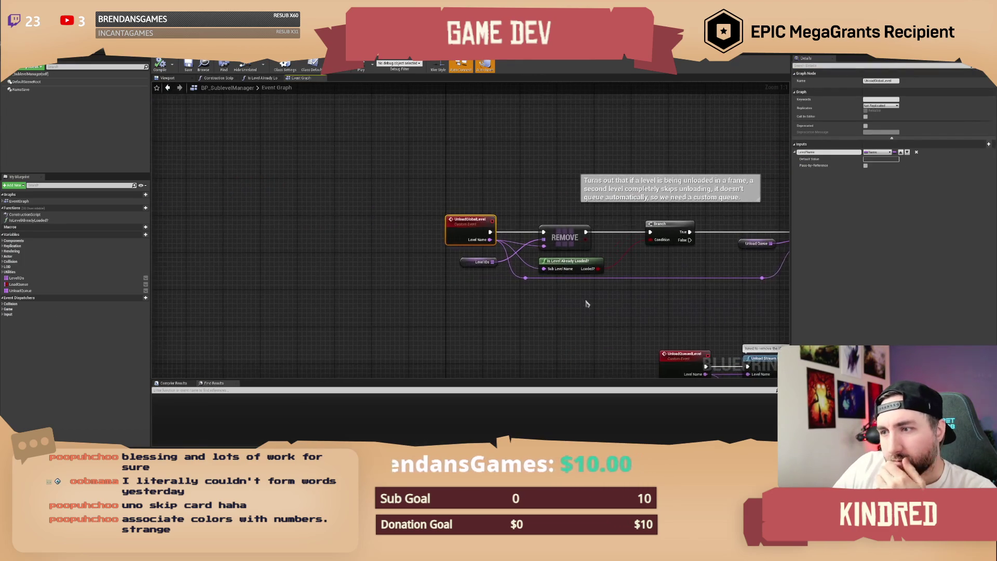
# Review BP_SublevelManager's unload queue logic, then go back to the Roll Events From Array graph.
pyautogui.scroll(-1, 392, 257)
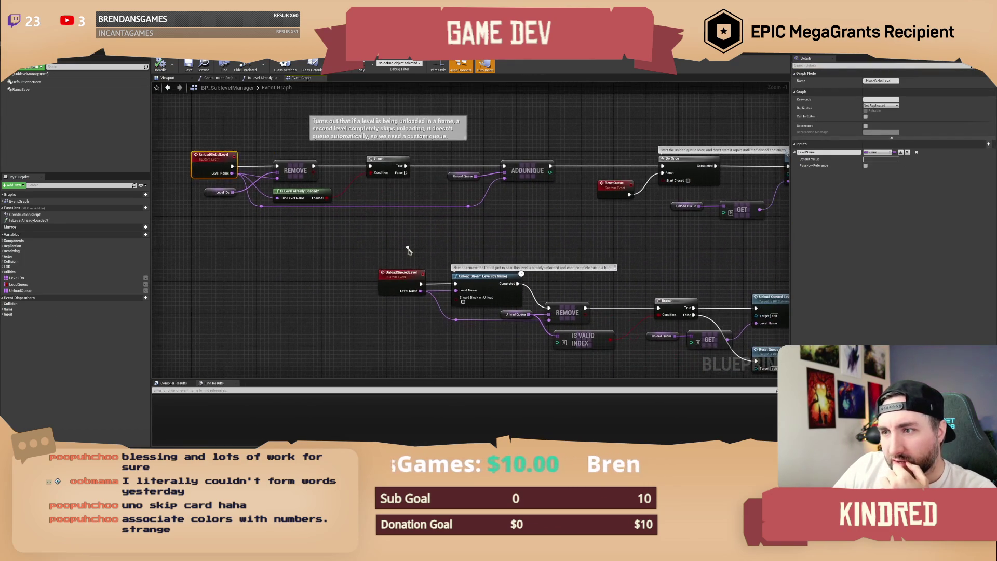
pyautogui.click(408, 251)
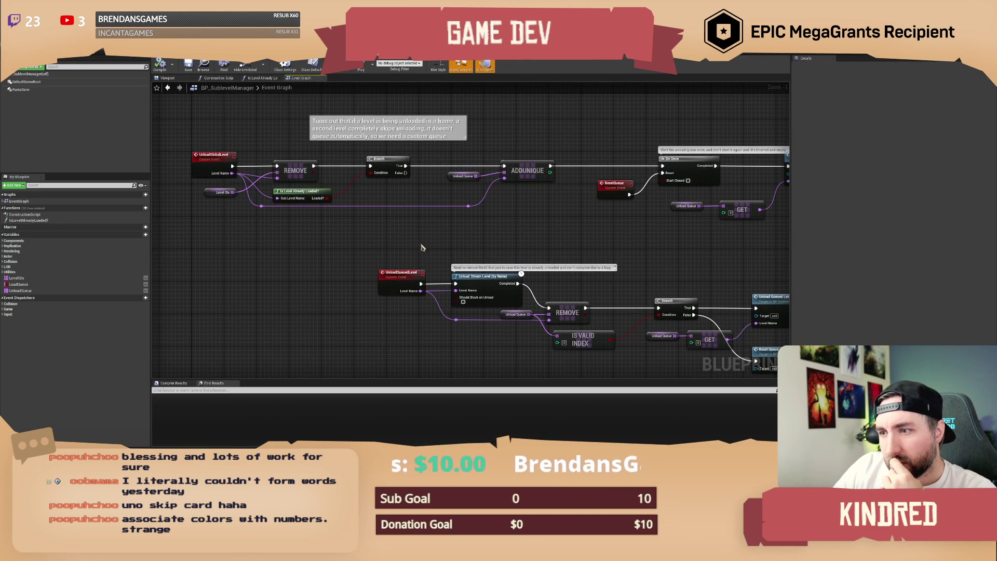
pyautogui.moveTo(523, 239)
pyautogui.mouseDown()
pyautogui.moveTo(382, 191)
pyautogui.moveTo(482, 250)
pyautogui.moveTo(453, 234)
pyautogui.mouseUp()
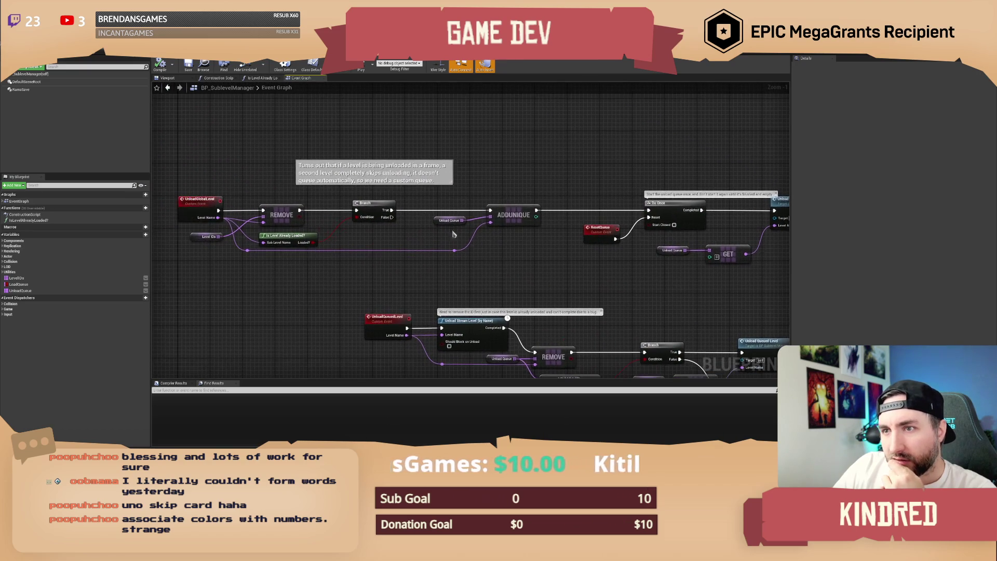
pyautogui.click(364, 165)
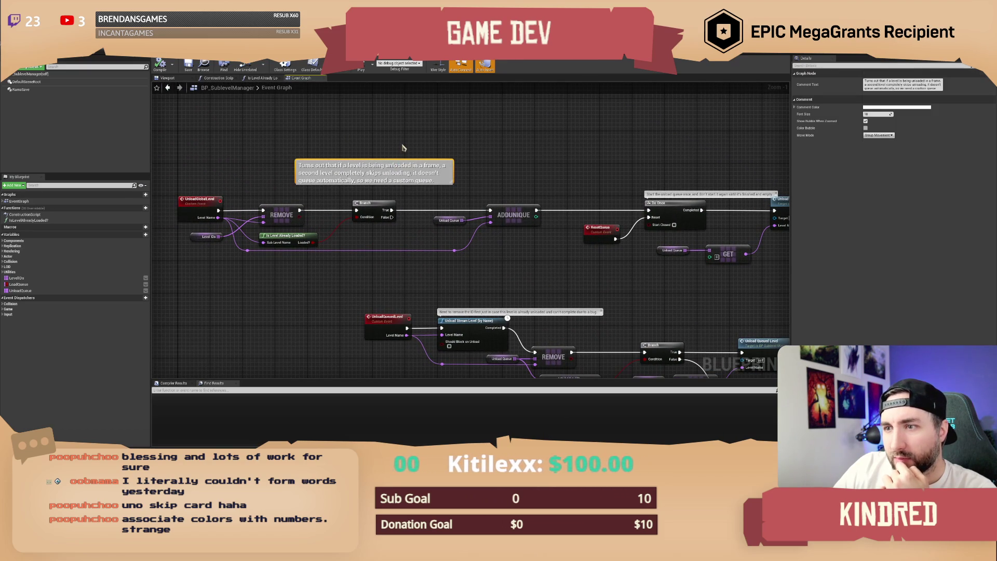
pyautogui.click(402, 148)
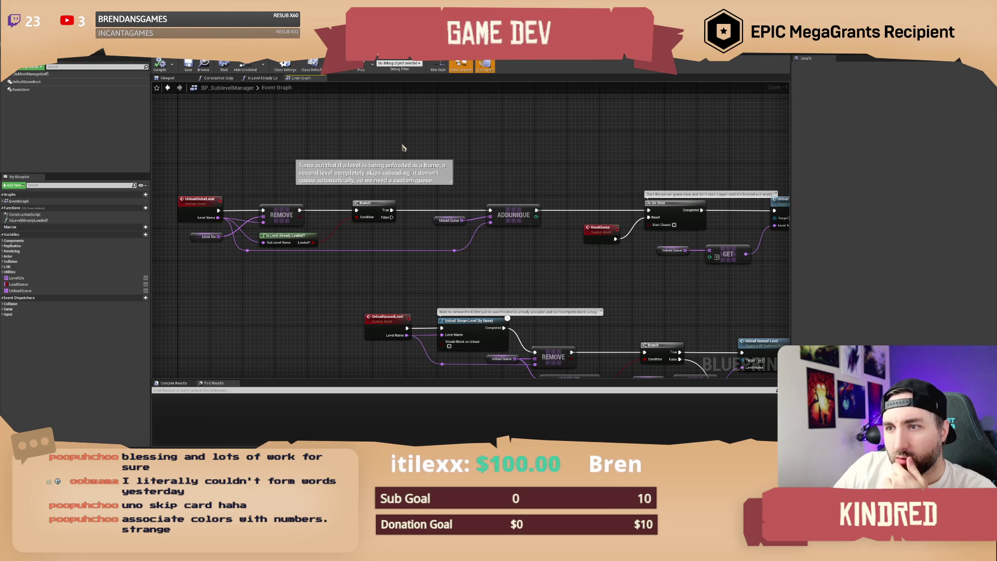
pyautogui.moveTo(402, 148); pyautogui.dragTo(366, 142)
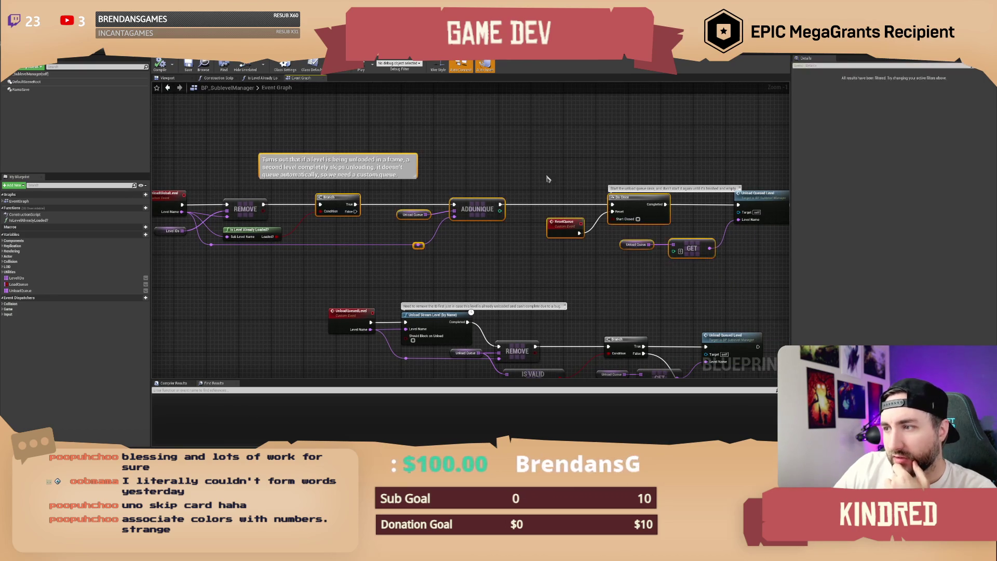
pyautogui.moveTo(308, 128); pyautogui.dragTo(431, 156)
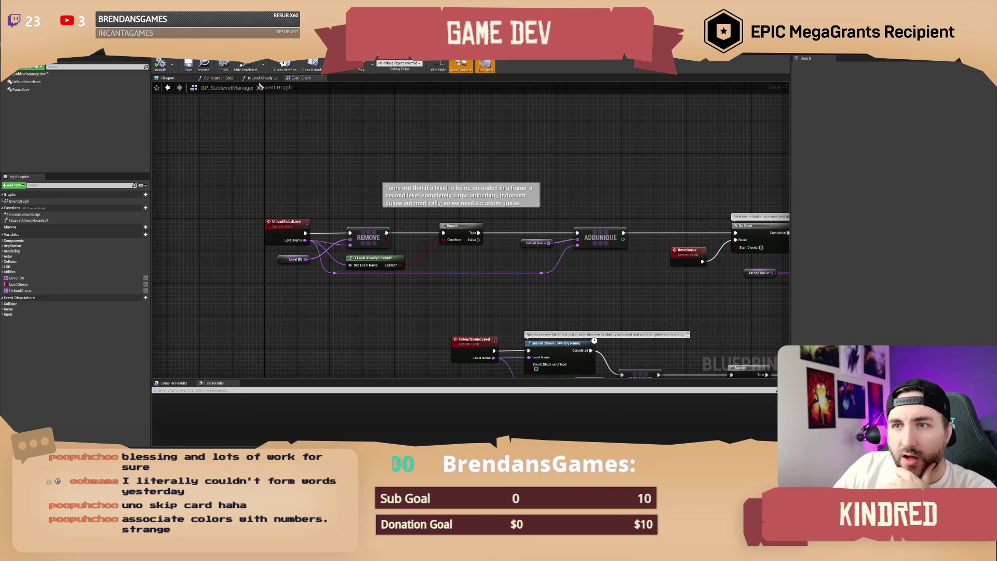
pyautogui.hotkey('alt', 'Tab')
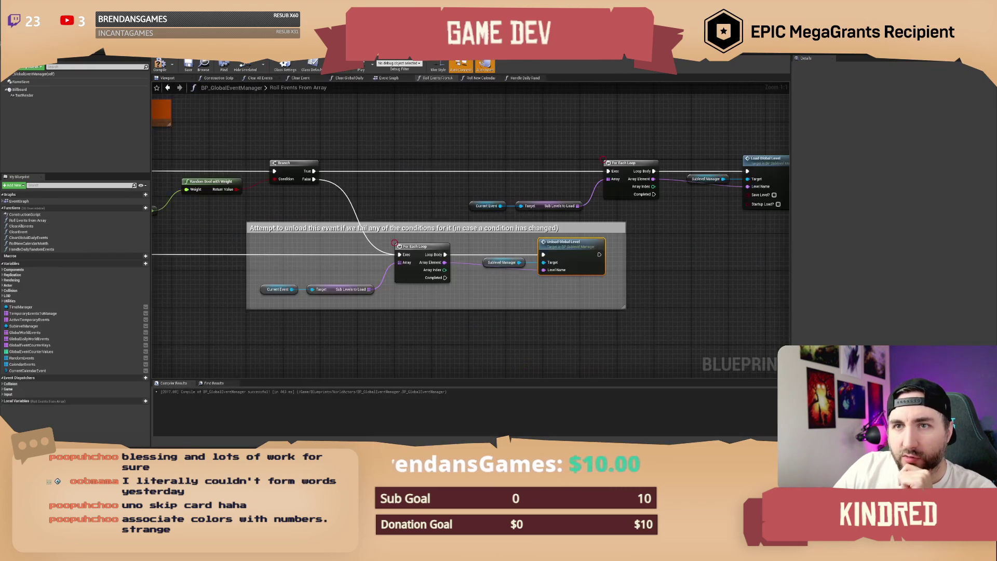
# Add a Return Node from the reroute pin outputting Random Bool with Weight's result, then select the load/unload loop nodes.
pyautogui.moveTo(436, 151)
pyautogui.mouseDown()
pyautogui.moveTo(554, 181)
pyautogui.moveTo(362, 170)
pyautogui.moveTo(562, 174)
pyautogui.moveTo(399, 170)
pyautogui.moveTo(464, 153)
pyautogui.moveTo(492, 161)
pyautogui.moveTo(458, 154)
pyautogui.moveTo(452, 162)
pyautogui.moveTo(674, 165)
pyautogui.moveTo(455, 226)
pyautogui.mouseUp()
pyautogui.scroll(-1, 361, 169)
pyautogui.scroll(1, 452, 162)
pyautogui.moveTo(440, 187); pyautogui.dragTo(452, 181)
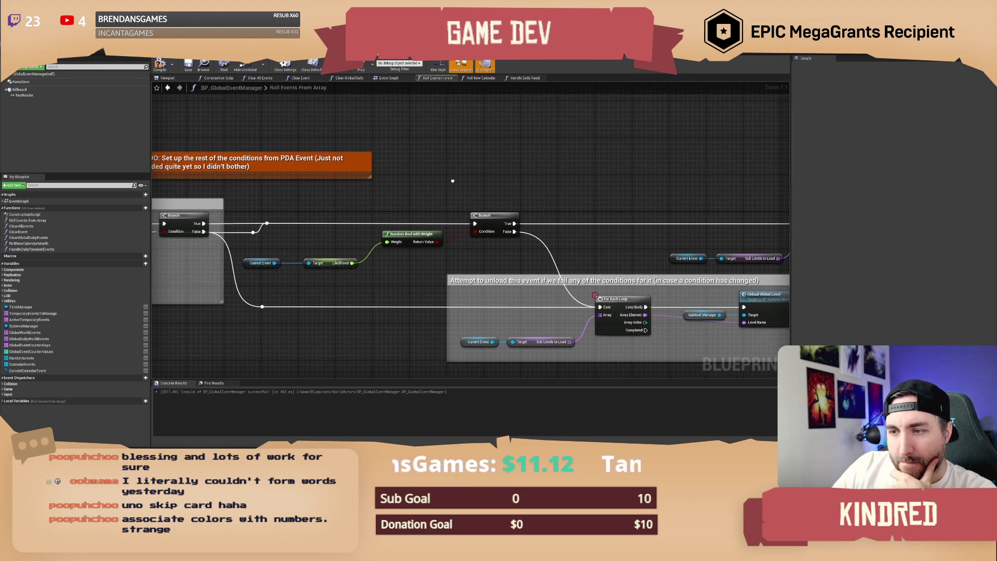
pyautogui.moveTo(499, 206); pyautogui.dragTo(465, 215)
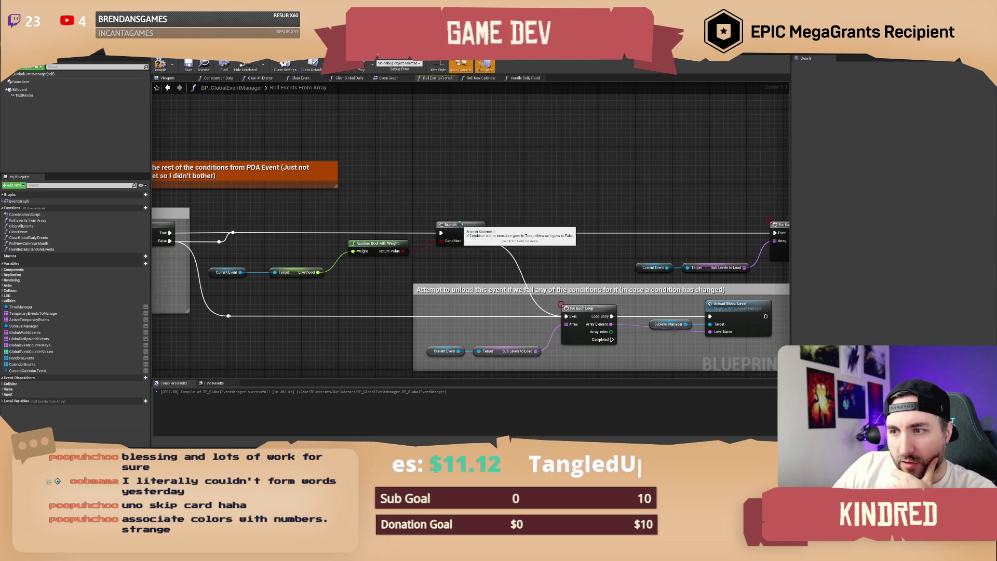
pyautogui.moveTo(234, 232); pyautogui.dragTo(464, 196)
pyautogui.write('return')
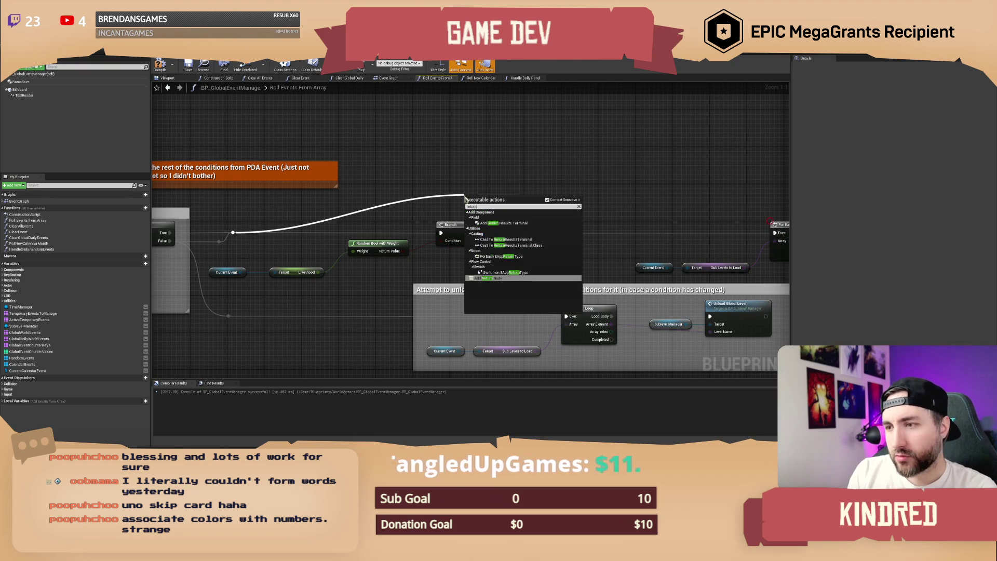
pyautogui.press('Return')
pyautogui.moveTo(403, 251); pyautogui.dragTo(492, 202)
pyautogui.moveTo(554, 230)
pyautogui.mouseDown()
pyautogui.moveTo(510, 224)
pyautogui.moveTo(506, 208)
pyautogui.moveTo(418, 204)
pyautogui.mouseUp()
pyautogui.scroll(-2, 208, 178)
pyautogui.moveTo(293, 196)
pyautogui.mouseDown()
pyautogui.moveTo(317, 220)
pyautogui.moveTo(726, 331)
pyautogui.mouseUp()
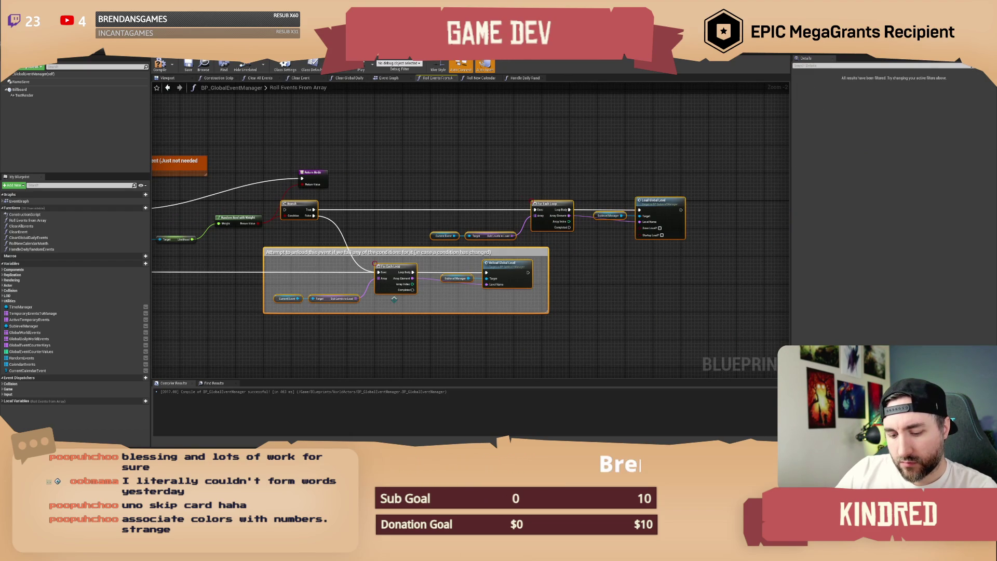
# Place the branch and level load/unload loops after the Roll Events From Array call in Handle Daily Random Events, and reopen Roll Events From Array.
pyautogui.click(525, 78)
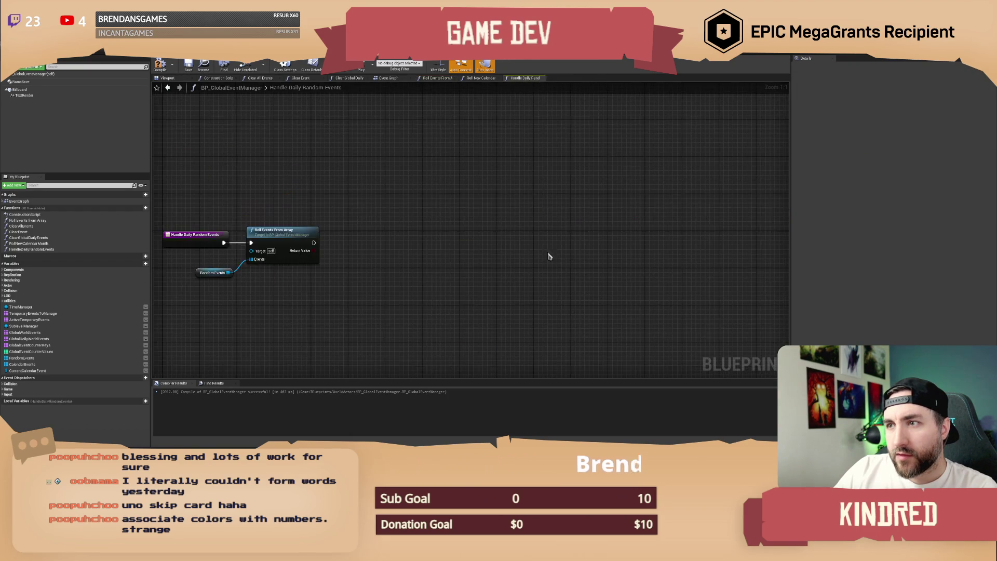
pyautogui.moveTo(459, 265); pyautogui.dragTo(327, 237)
pyautogui.scroll(-1, 431, 254)
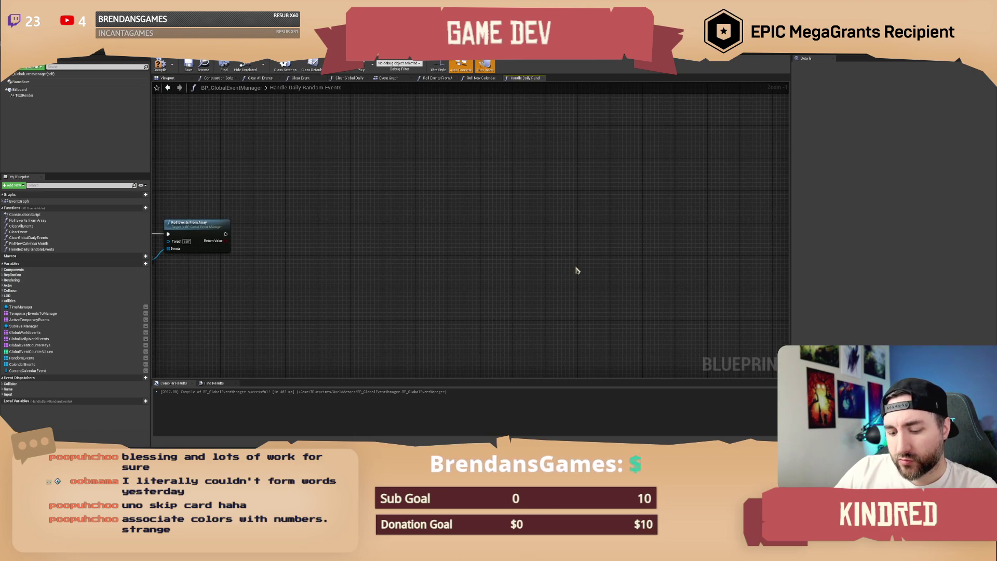
pyautogui.moveTo(433, 242)
pyautogui.mouseDown()
pyautogui.moveTo(279, 234)
pyautogui.moveTo(337, 223)
pyautogui.moveTo(338, 206)
pyautogui.moveTo(440, 200)
pyautogui.mouseUp()
pyautogui.moveTo(314, 227)
pyautogui.mouseDown()
pyautogui.moveTo(409, 228)
pyautogui.moveTo(334, 228)
pyautogui.mouseUp()
pyautogui.click(349, 204)
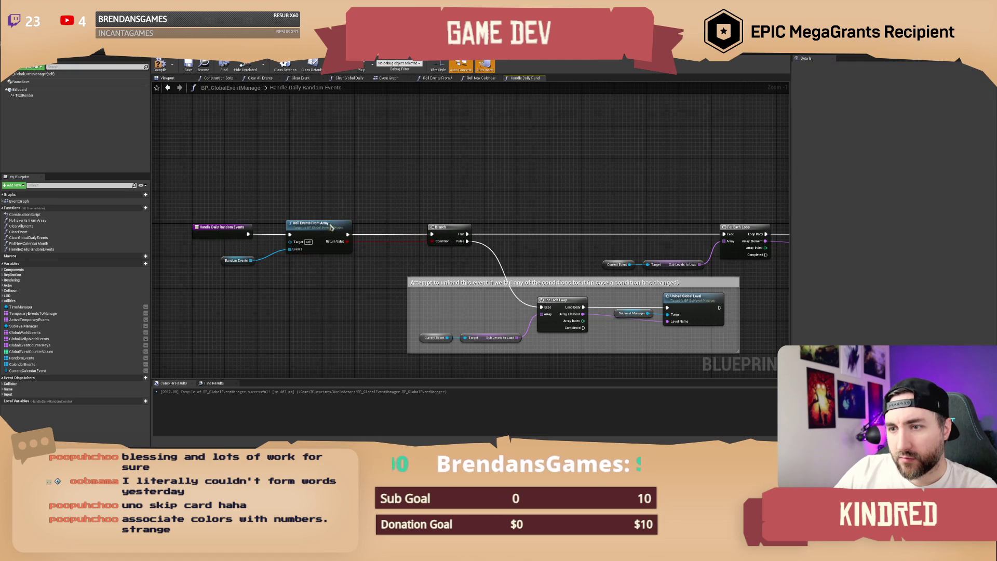
pyautogui.doubleClick(331, 227)
pyautogui.scroll(5, 532, 269)
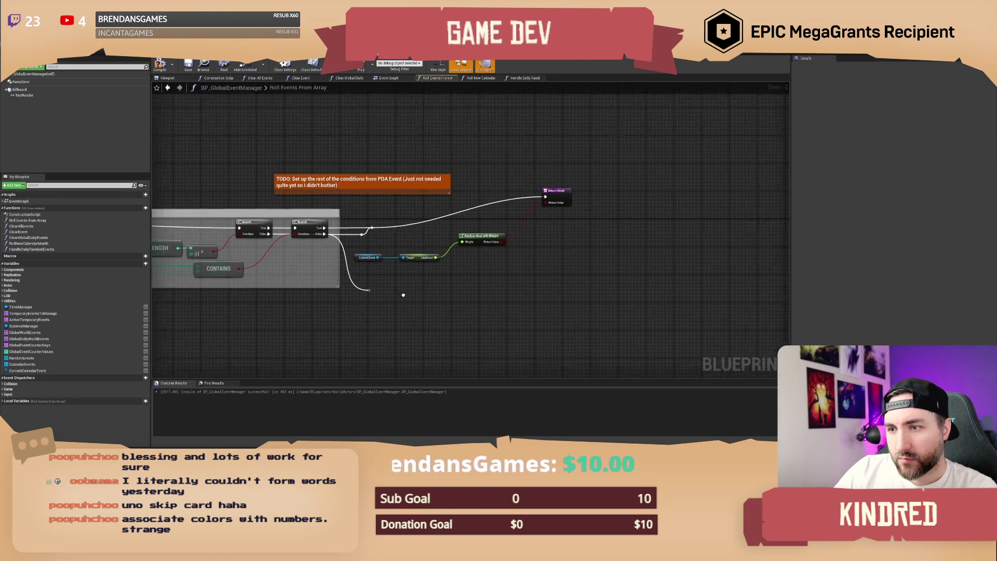
pyautogui.scroll(2, 403, 295)
# Duplicate the Return Node onto the Branch's false path returning false, then compile and jump to the error.
pyautogui.click(607, 205)
pyautogui.hotkey('ctrl', 'c')
pyautogui.hotkey('ctrl', 'v')
pyautogui.moveTo(540, 274)
pyautogui.mouseDown()
pyautogui.moveTo(516, 289)
pyautogui.moveTo(370, 288)
pyautogui.moveTo(382, 294)
pyautogui.mouseUp()
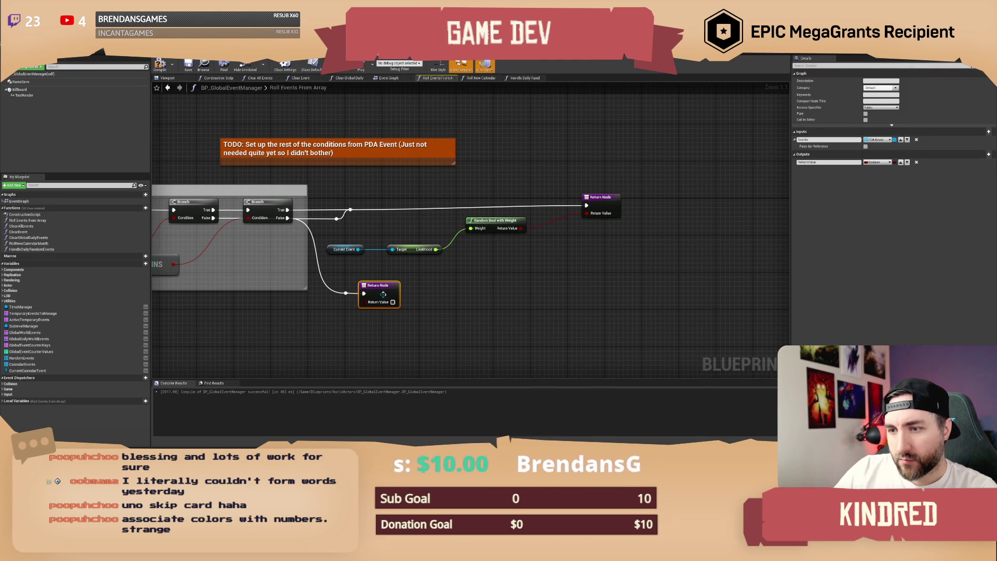
pyautogui.click(469, 285)
pyautogui.moveTo(468, 285); pyautogui.dragTo(543, 287)
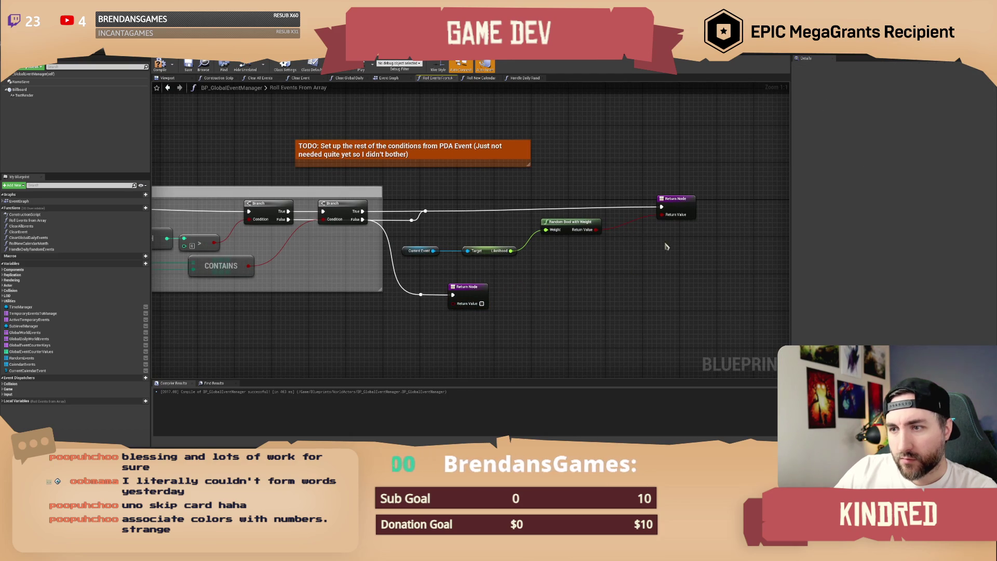
pyautogui.moveTo(675, 199)
pyautogui.mouseDown()
pyautogui.moveTo(656, 204)
pyautogui.moveTo(692, 229)
pyautogui.mouseUp()
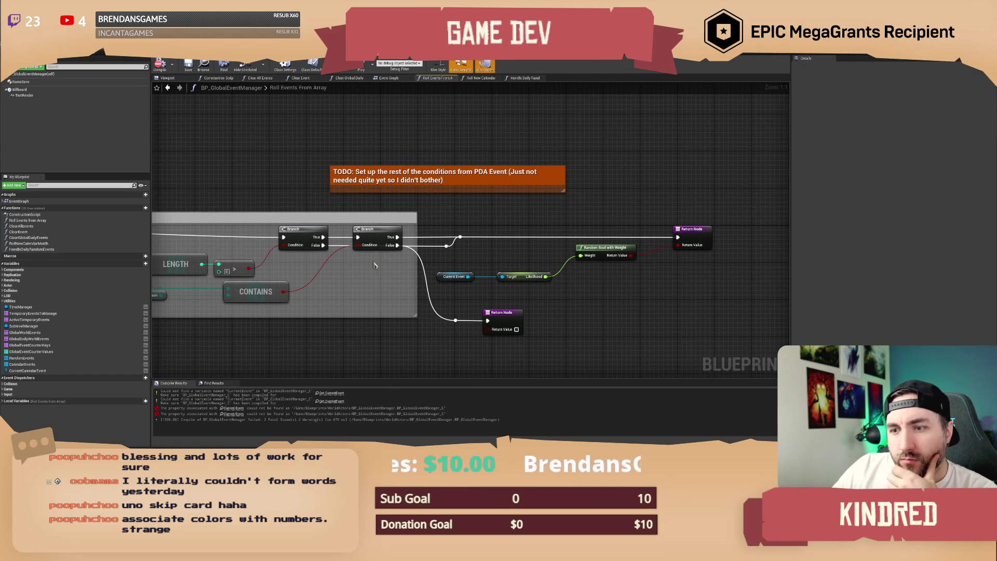
pyautogui.click(346, 390)
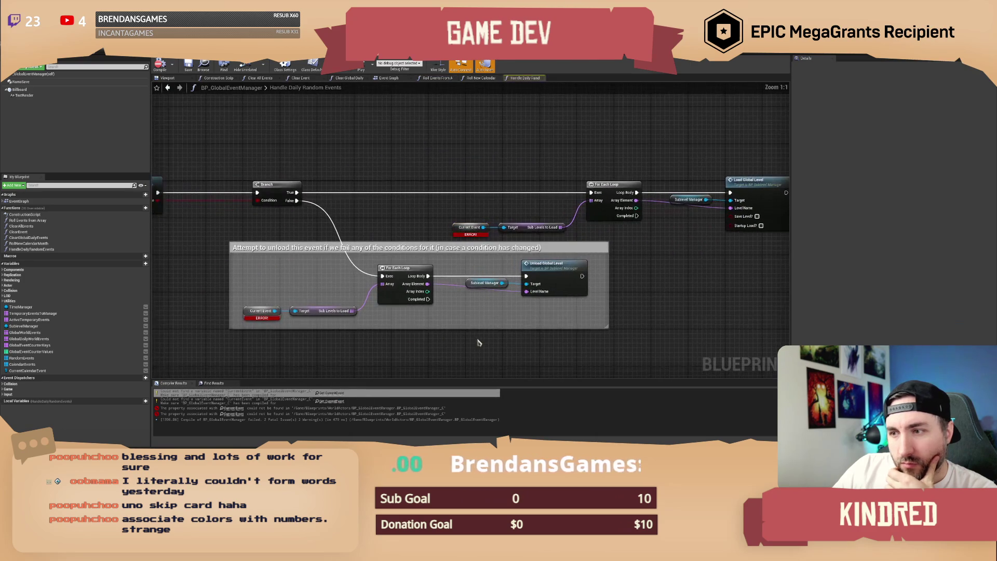
# Inspect the Roll Events From Array call in Handle Daily Random Events, then switch to Roll New Calendar Month.
pyautogui.scroll(-1, 659, 280)
pyautogui.moveTo(549, 275); pyautogui.dragTo(738, 268)
pyautogui.scroll(1, 334, 236)
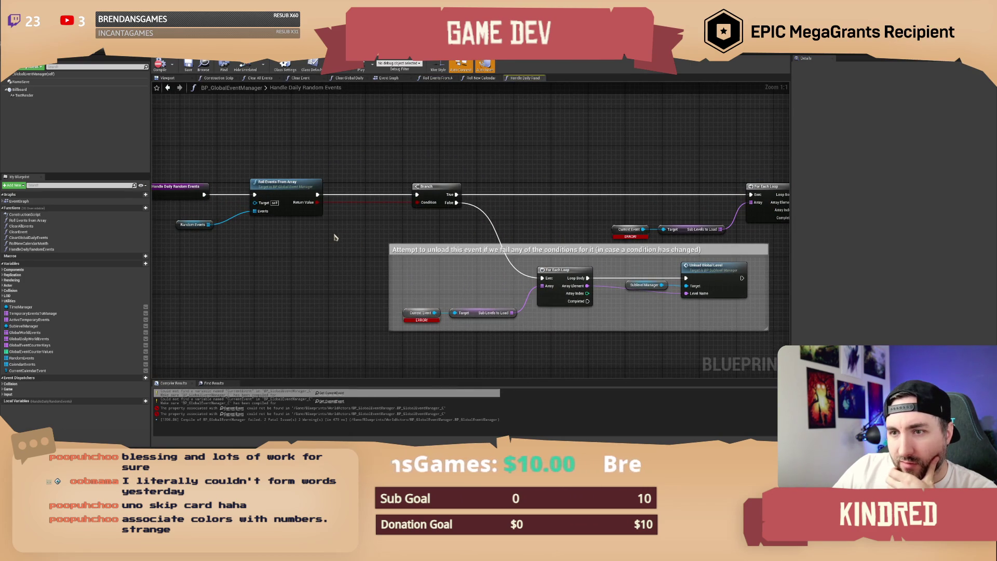
pyautogui.moveTo(361, 232); pyautogui.dragTo(313, 239)
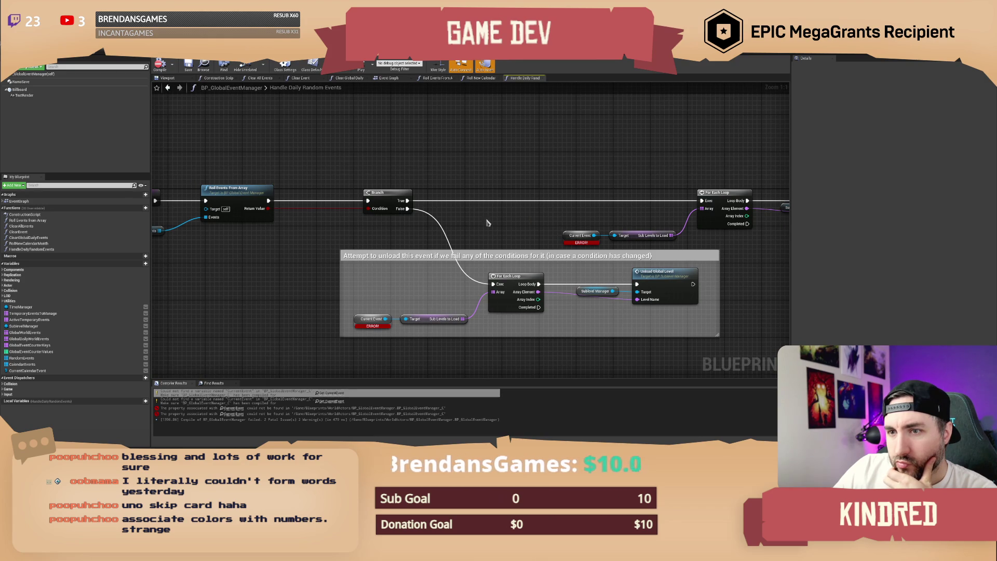
pyautogui.moveTo(330, 229); pyautogui.dragTo(388, 238)
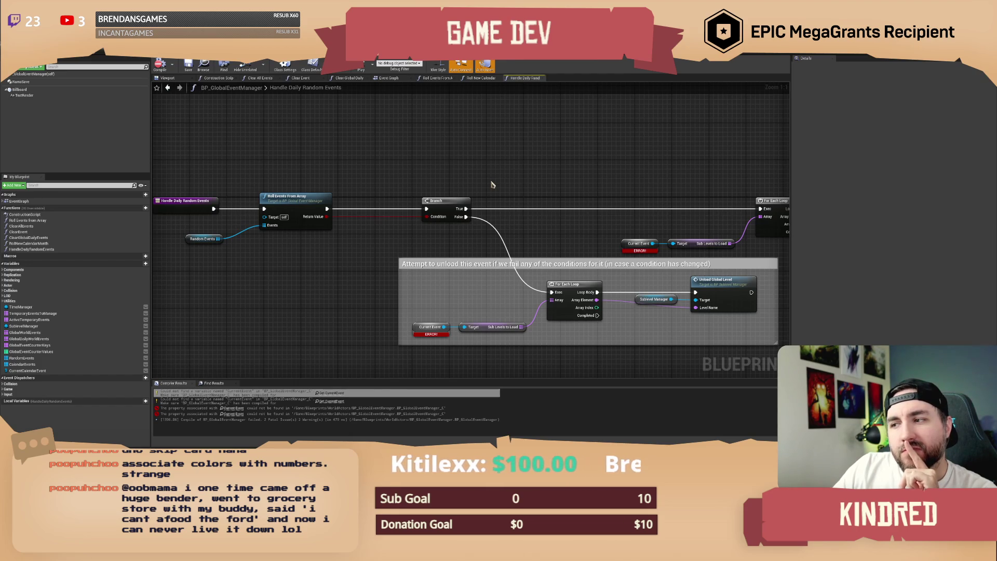
pyautogui.click(289, 203)
pyautogui.moveTo(329, 176); pyautogui.dragTo(354, 180)
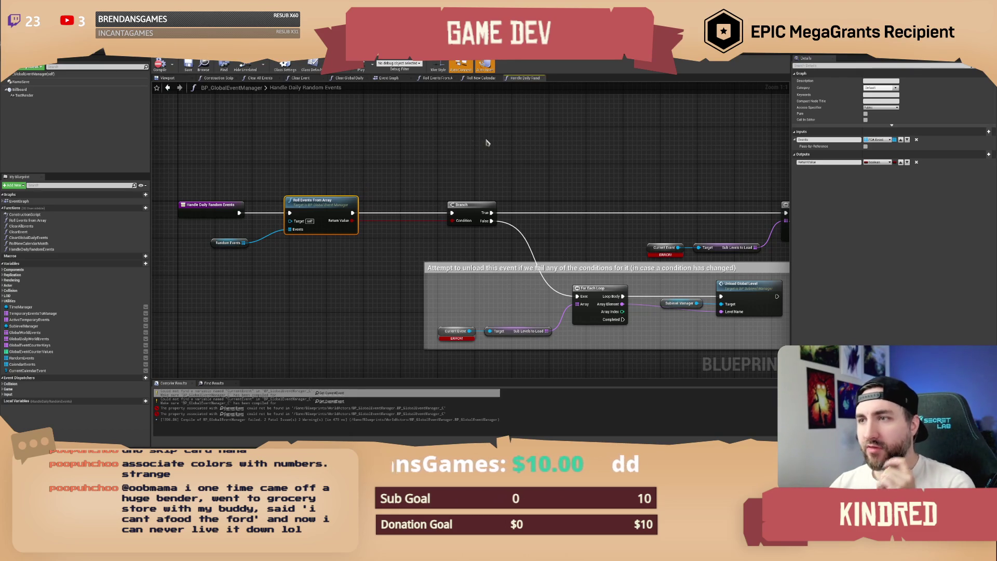
pyautogui.click(482, 78)
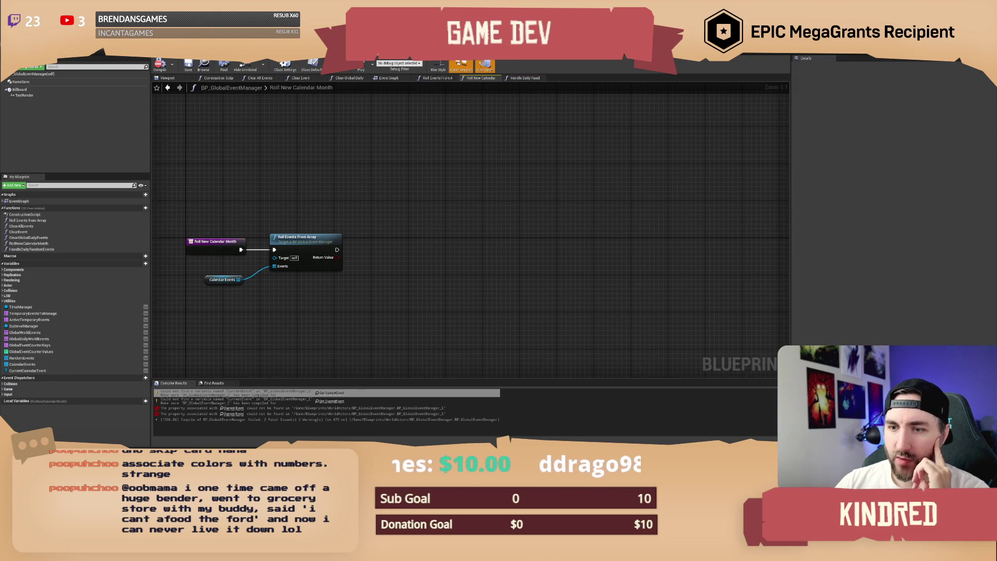
# Open Roll Events From Array from its call node and select the function's entry node.
pyautogui.click(302, 232)
pyautogui.click(306, 286)
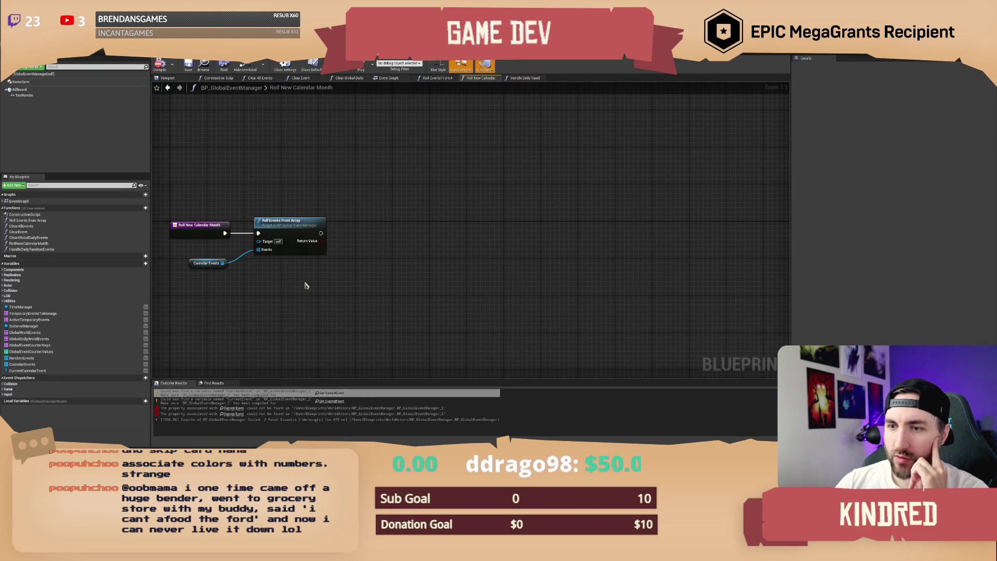
pyautogui.doubleClick(322, 229)
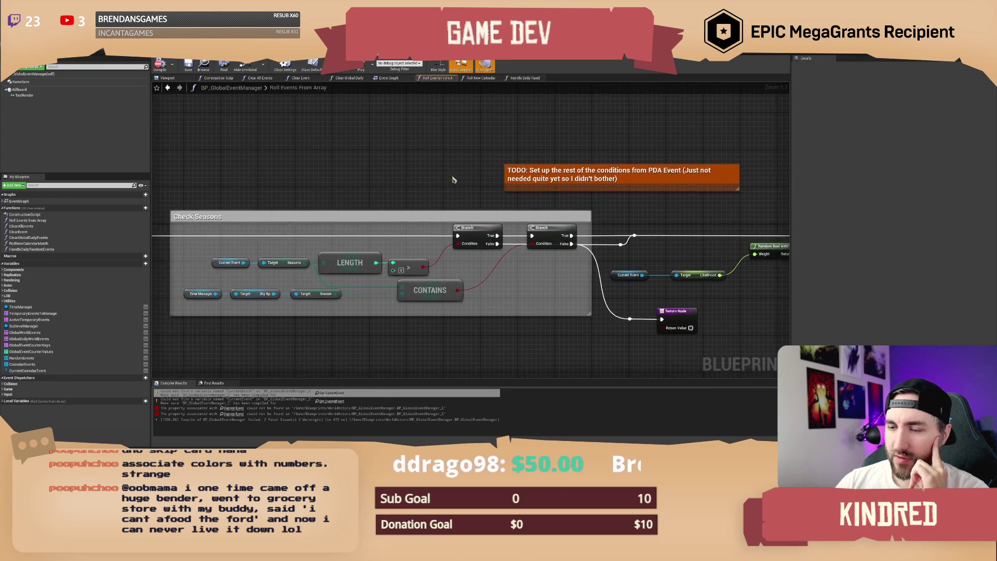
pyautogui.scroll(-1, 411, 181)
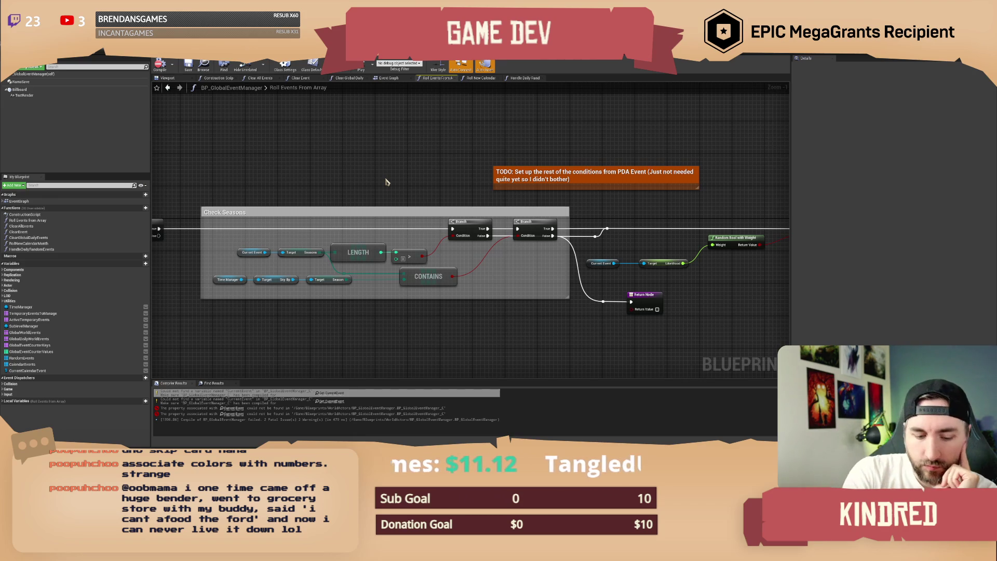
pyautogui.moveTo(369, 192); pyautogui.dragTo(618, 181)
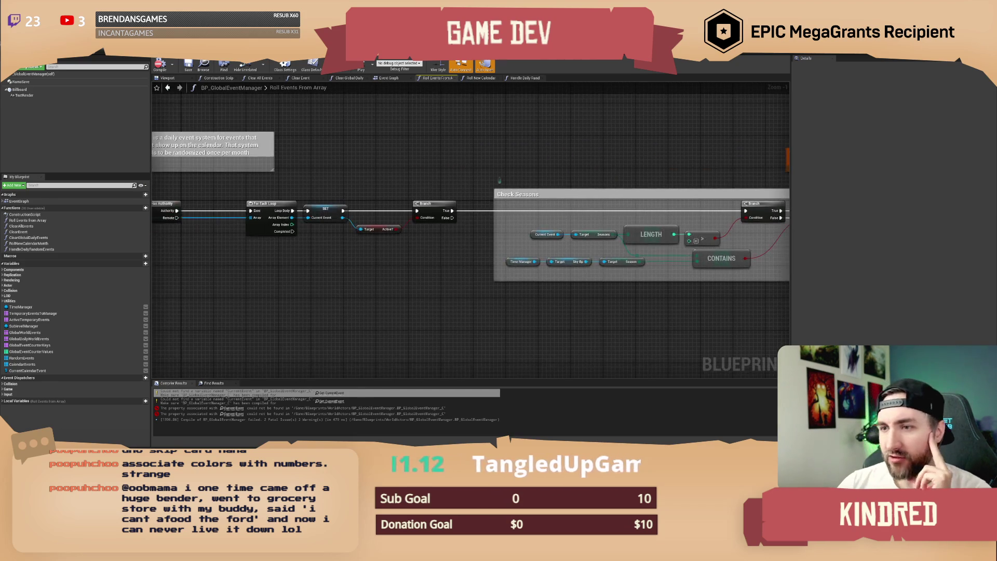
pyautogui.scroll(1, 467, 188)
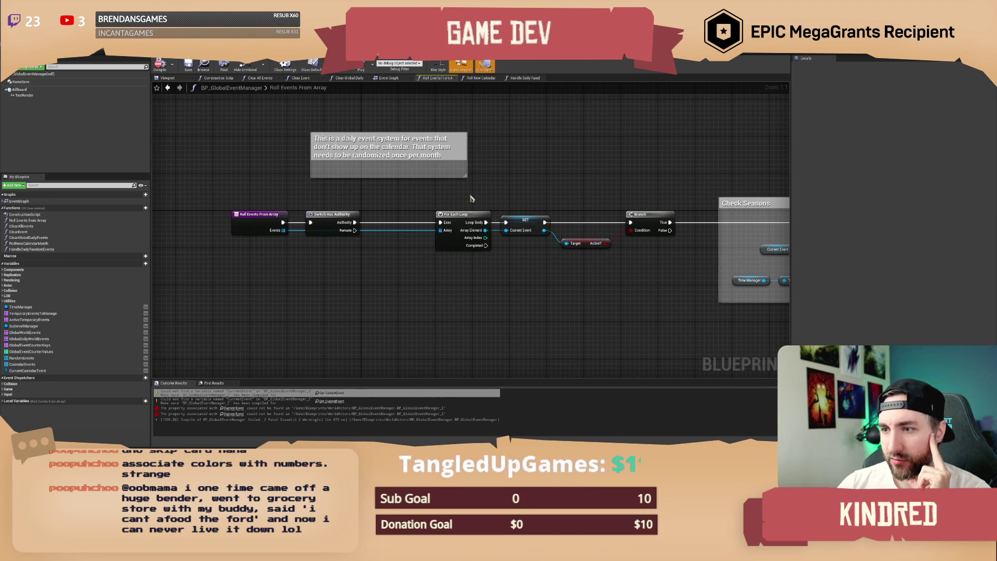
pyautogui.moveTo(491, 198); pyautogui.dragTo(543, 194)
pyautogui.click(235, 221)
pyautogui.moveTo(363, 196); pyautogui.dragTo(377, 206)
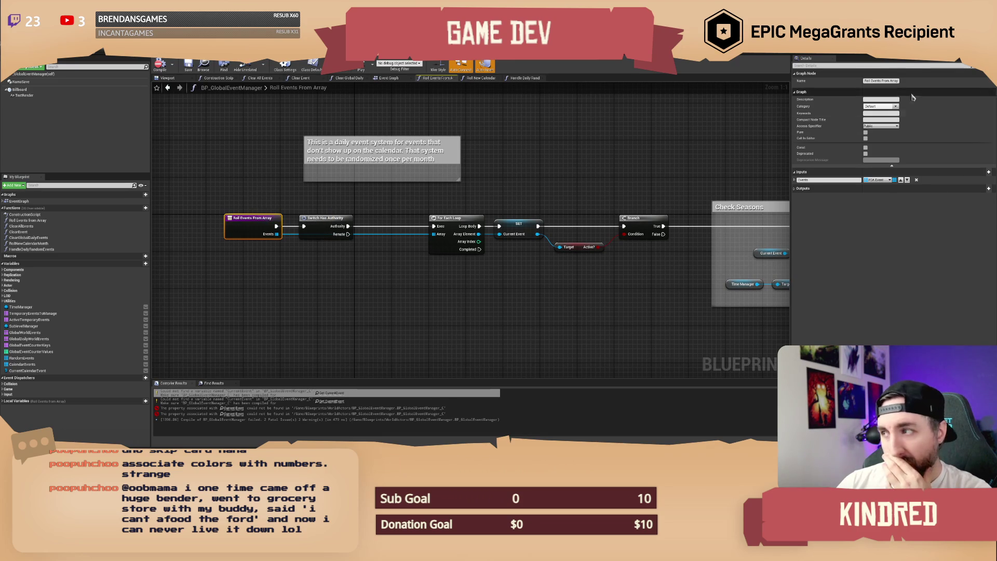
# Rename the function to Can Trigger Event and change its Events input from an array to a single event.
pyautogui.press('F2')
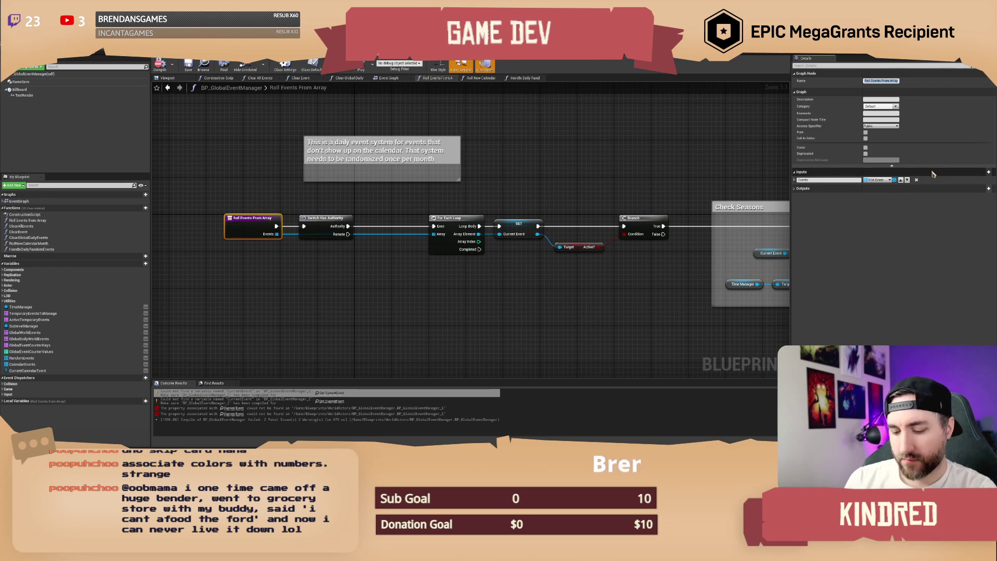
pyautogui.write('CanTriggerEvent')
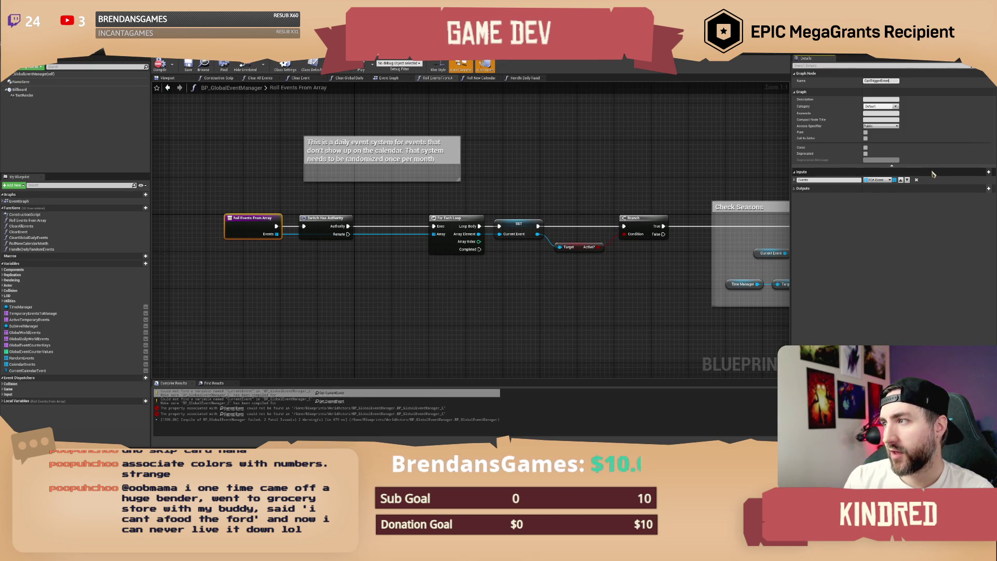
pyautogui.press('Return')
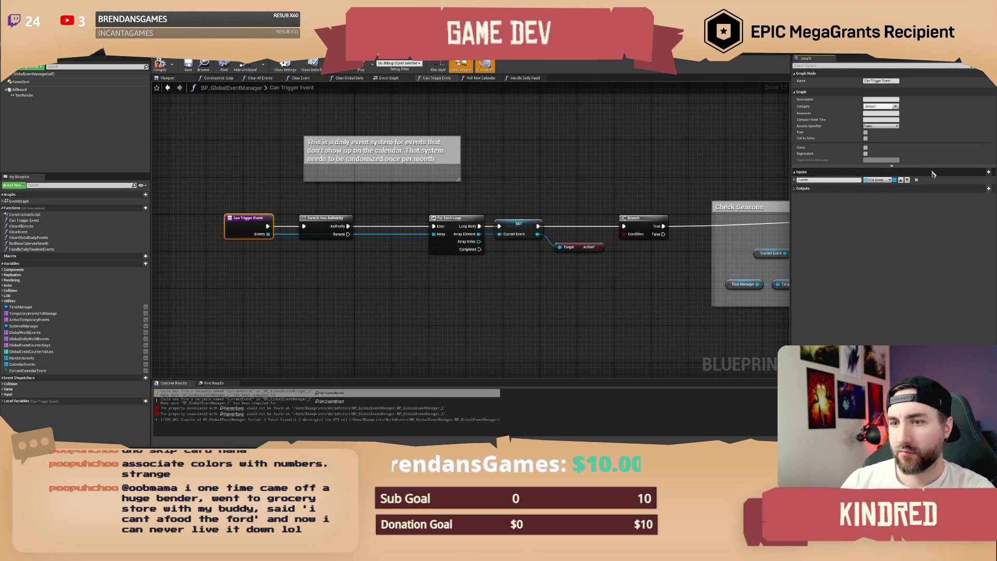
pyautogui.keyDown('alt'); pyautogui.click(269, 234); pyautogui.keyUp('alt')
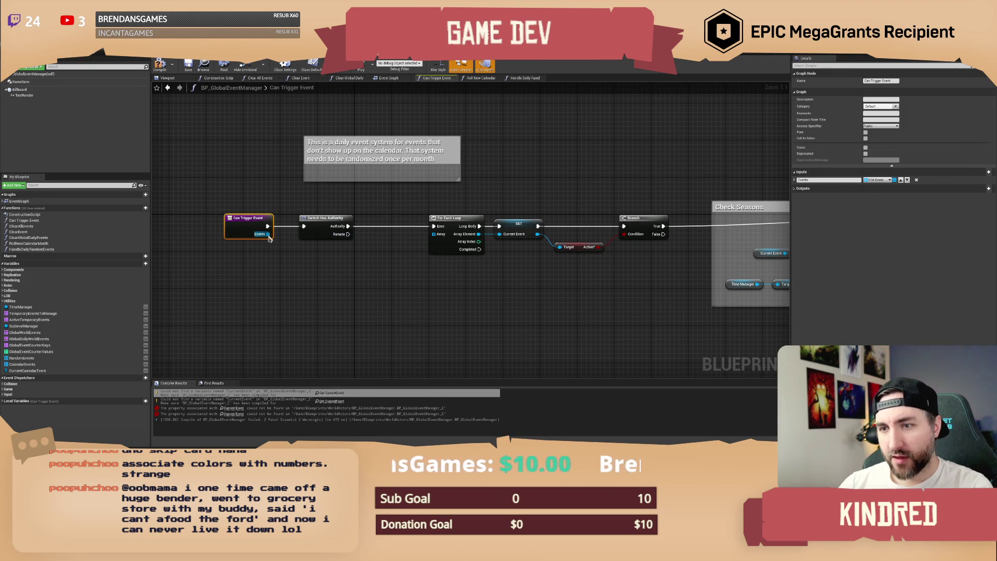
pyautogui.click(893, 179)
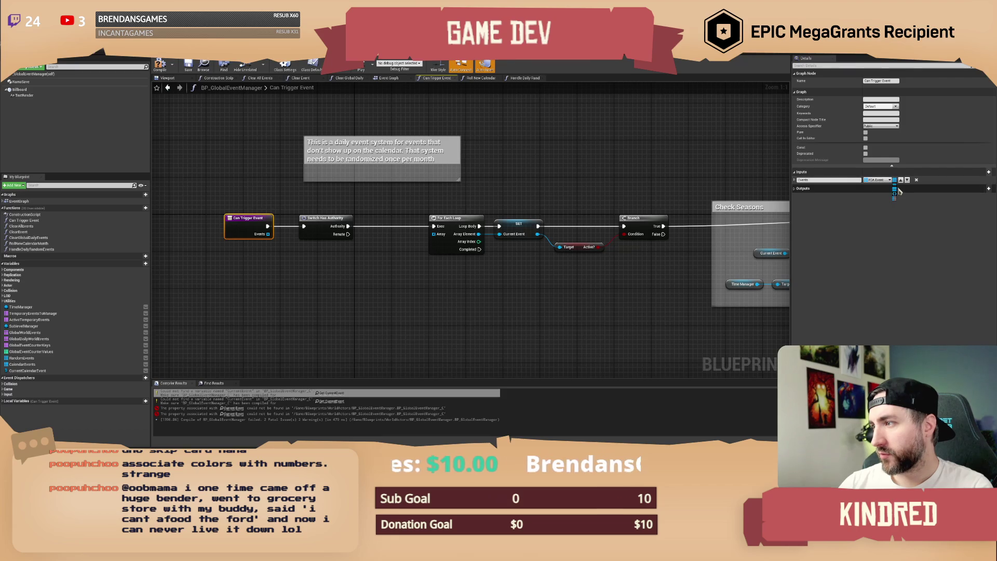
pyautogui.click(904, 189)
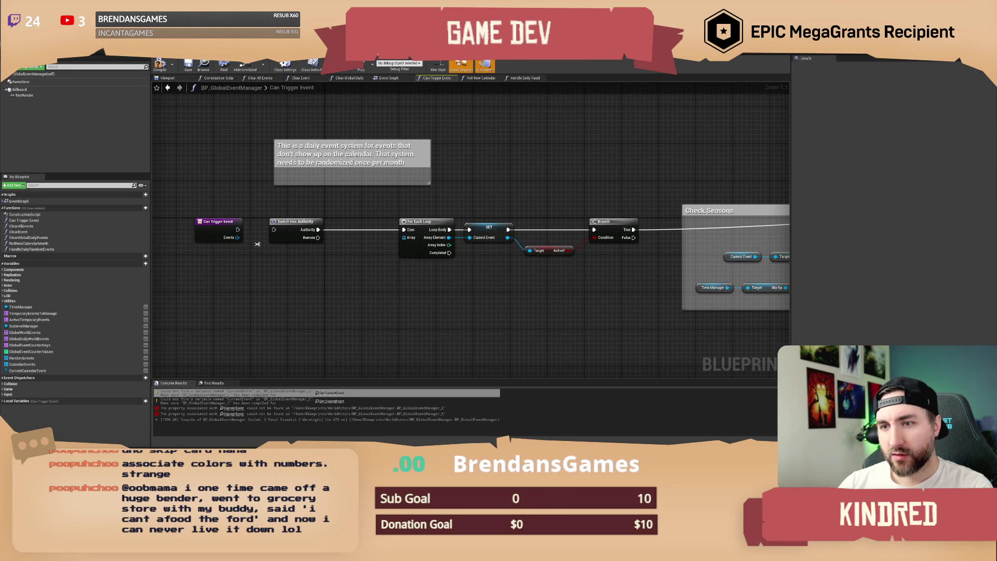
# Rearrange the nodes so the Can Trigger Event entry sits just left of the SET node.
pyautogui.moveTo(216, 222); pyautogui.dragTo(365, 301)
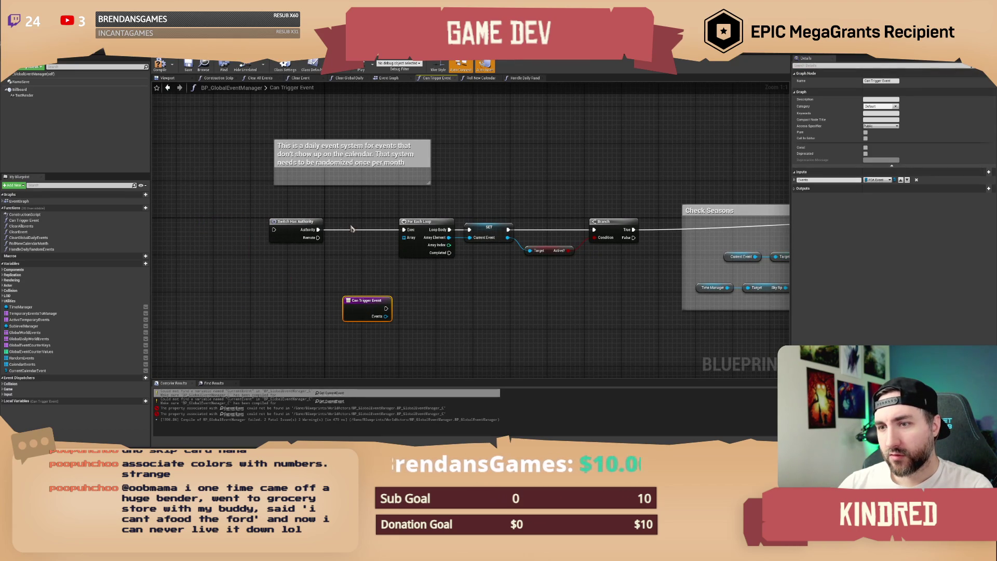
pyautogui.moveTo(288, 217)
pyautogui.mouseDown()
pyautogui.moveTo(322, 249)
pyautogui.moveTo(430, 286)
pyautogui.mouseUp()
pyautogui.moveTo(368, 307); pyautogui.dragTo(428, 298)
pyautogui.click(267, 214)
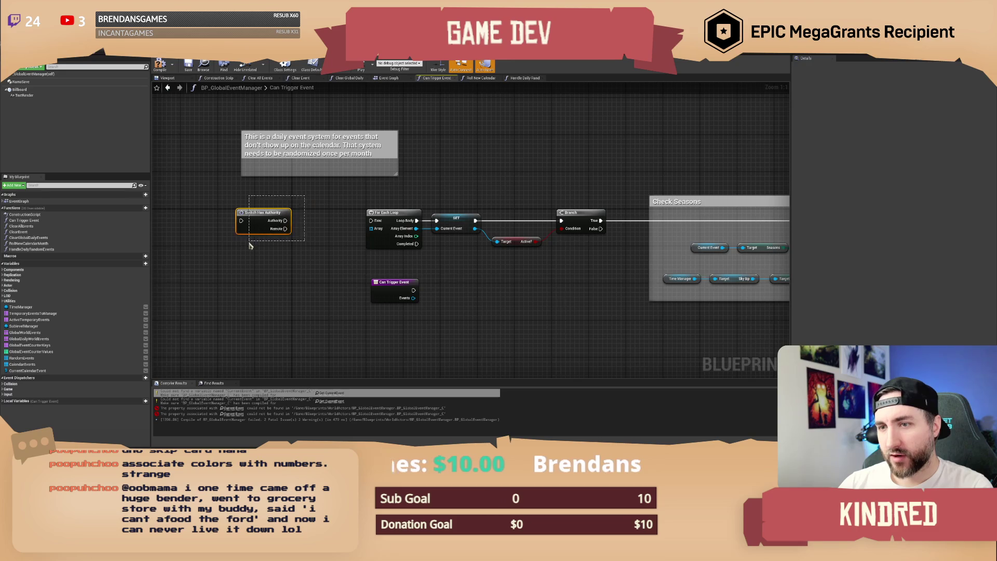
pyautogui.moveTo(391, 214); pyautogui.dragTo(332, 218)
pyautogui.click(358, 203)
pyautogui.moveTo(418, 219)
pyautogui.mouseDown()
pyautogui.moveTo(319, 224)
pyautogui.moveTo(410, 224)
pyautogui.mouseUp()
pyautogui.keyDown('ctrl'); pyautogui.click(296, 212); pyautogui.keyUp('ctrl')
pyautogui.keyDown('ctrl'); pyautogui.click(226, 212); pyautogui.keyUp('ctrl')
pyautogui.click(363, 205)
pyautogui.moveTo(358, 281)
pyautogui.mouseDown()
pyautogui.moveTo(346, 234)
pyautogui.moveTo(353, 211)
pyautogui.mouseUp()
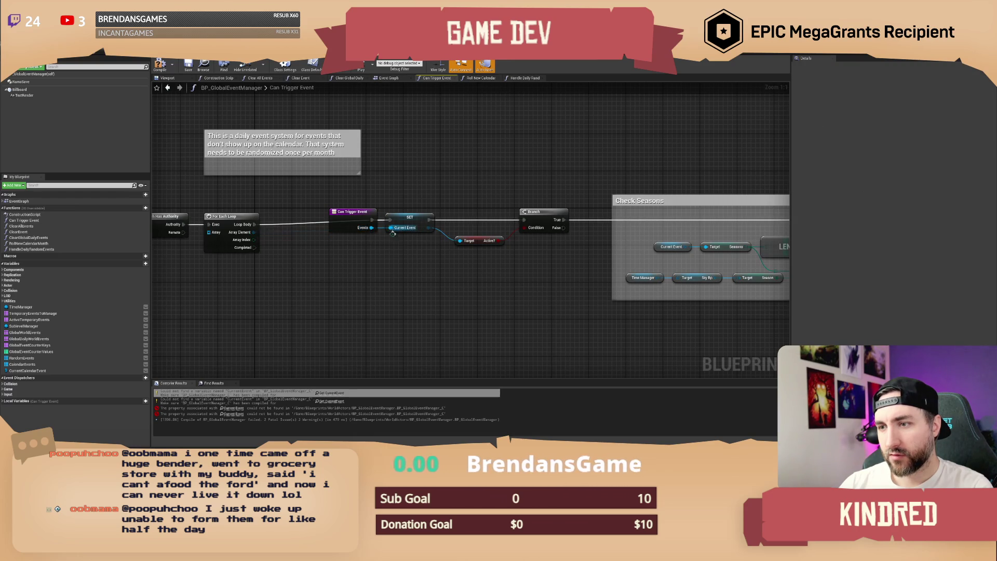
# Delete the Switch Has Authority and For Each Loop nodes and compile the blueprint.
pyautogui.moveTo(312, 260); pyautogui.dragTo(384, 257)
pyautogui.moveTo(351, 194); pyautogui.dragTo(194, 299)
pyautogui.press('Delete')
pyautogui.click(159, 64)
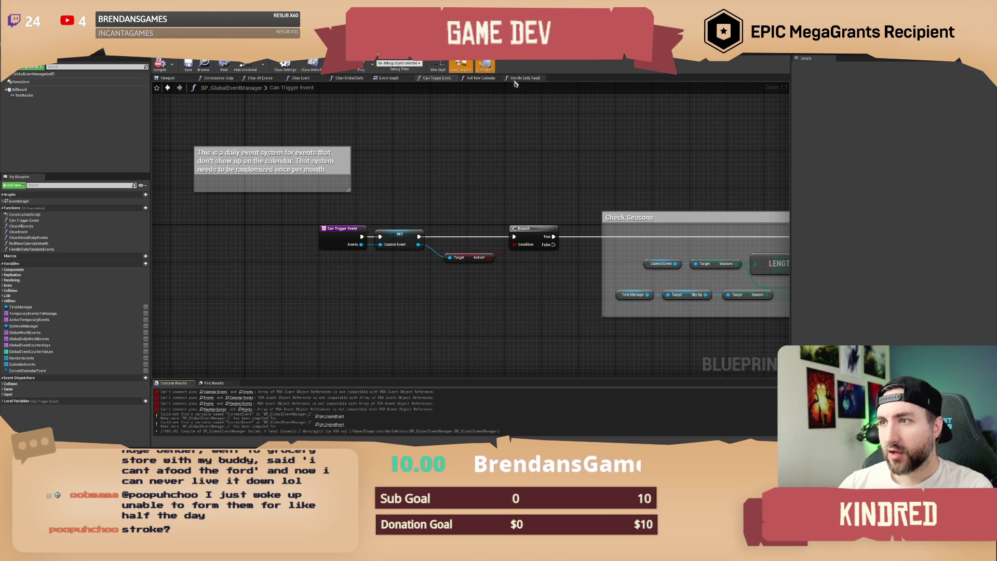
pyautogui.click(483, 78)
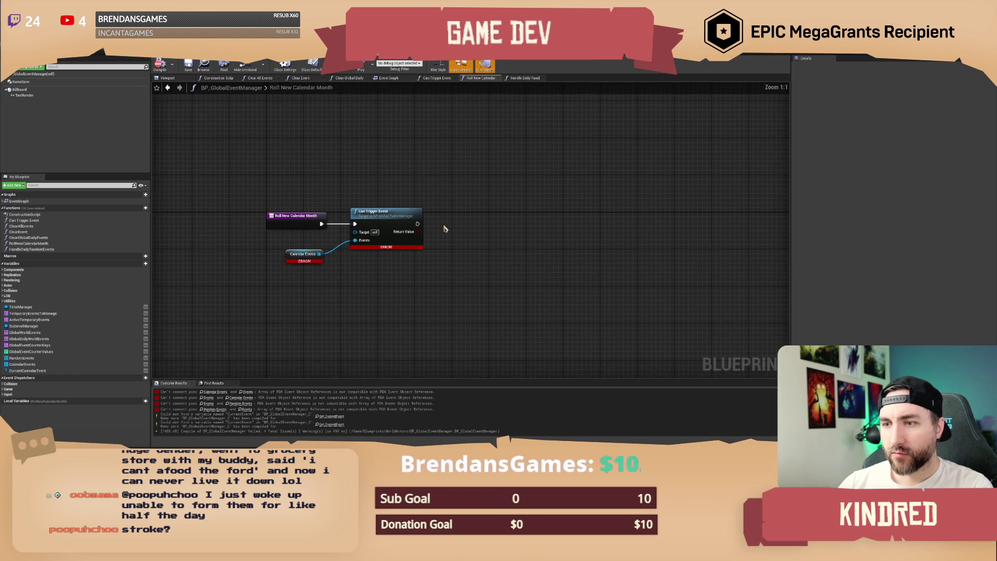
# Move the Can Trigger Event call aside and insert a For Each Loop over Calendar Events before it.
pyautogui.keyDown('alt'); pyautogui.click(341, 241); pyautogui.keyUp('alt')
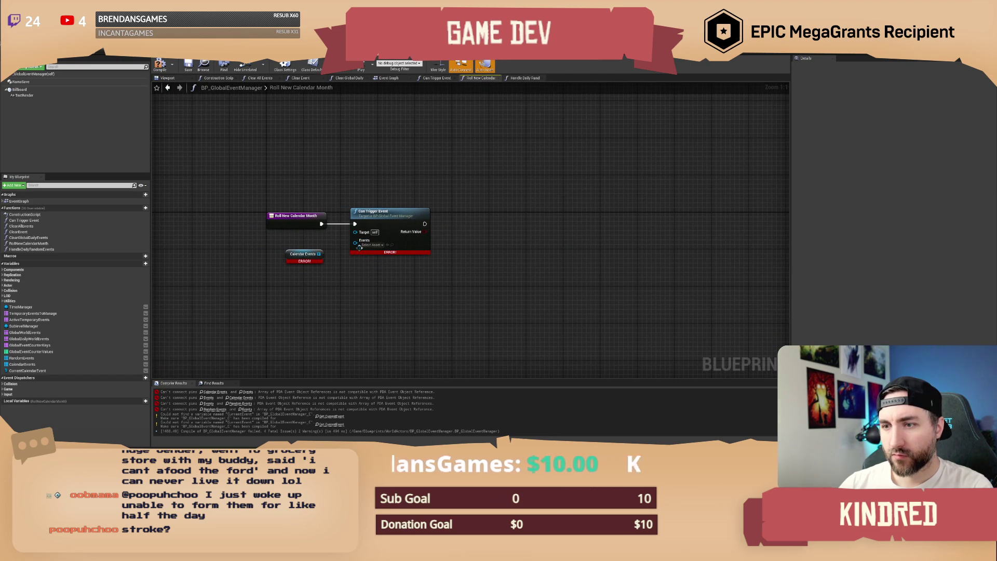
pyautogui.moveTo(390, 217); pyautogui.dragTo(557, 217)
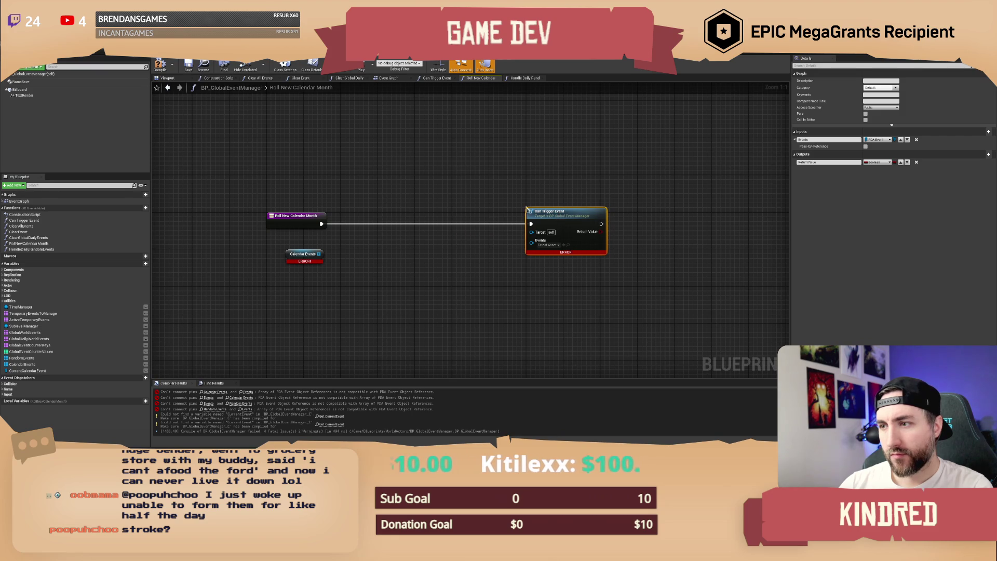
pyautogui.click(473, 205)
pyautogui.moveTo(321, 256); pyautogui.dragTo(365, 215)
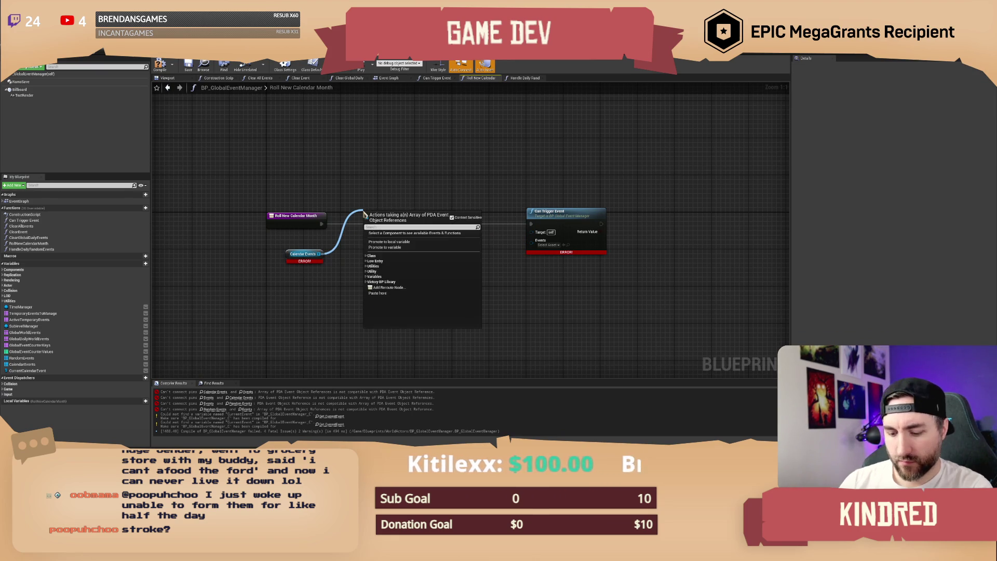
pyautogui.write('for each')
pyautogui.press('Return')
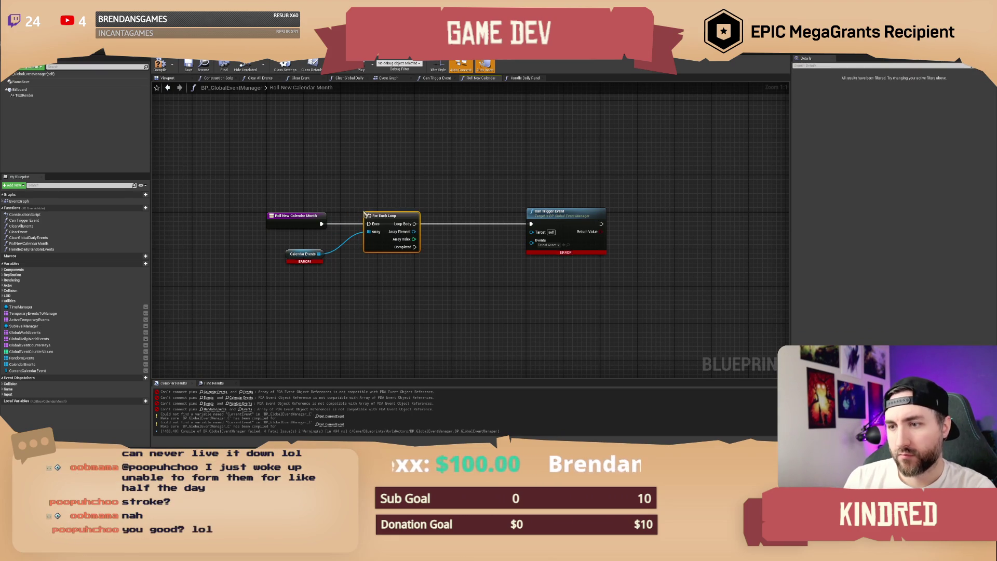
pyautogui.moveTo(251, 178); pyautogui.dragTo(561, 307)
pyautogui.click(494, 138)
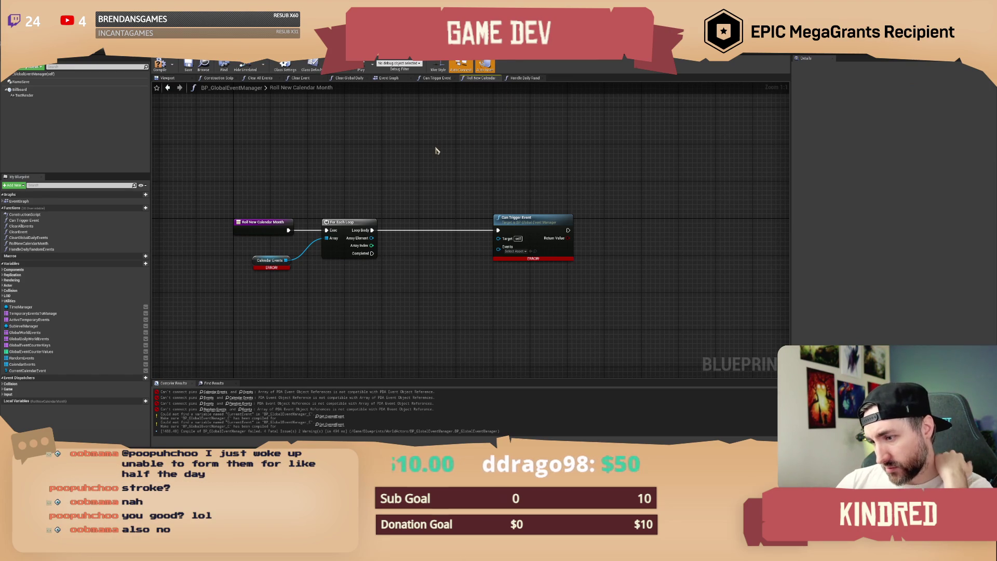
pyautogui.click(23, 364)
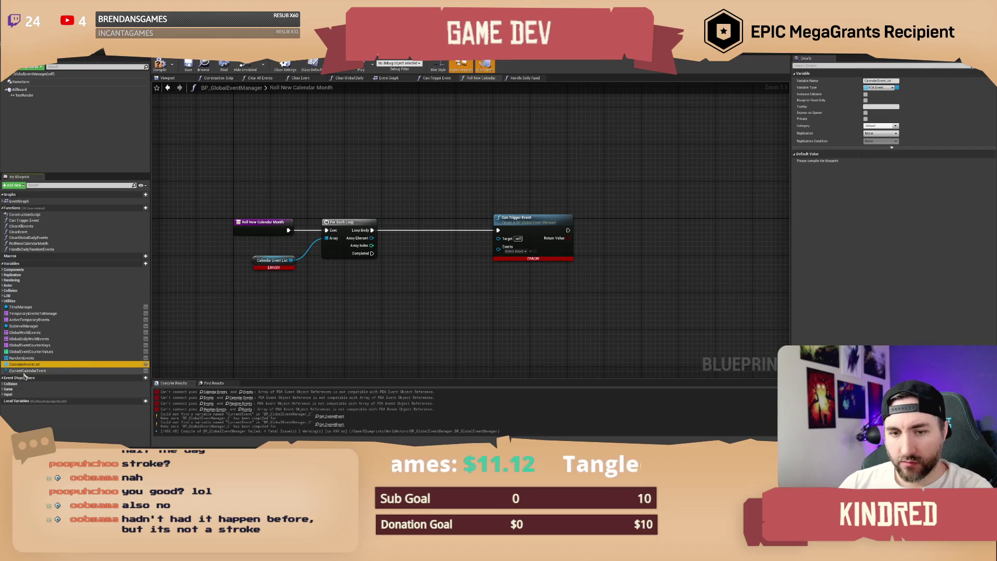
pyautogui.rightClick(32, 365)
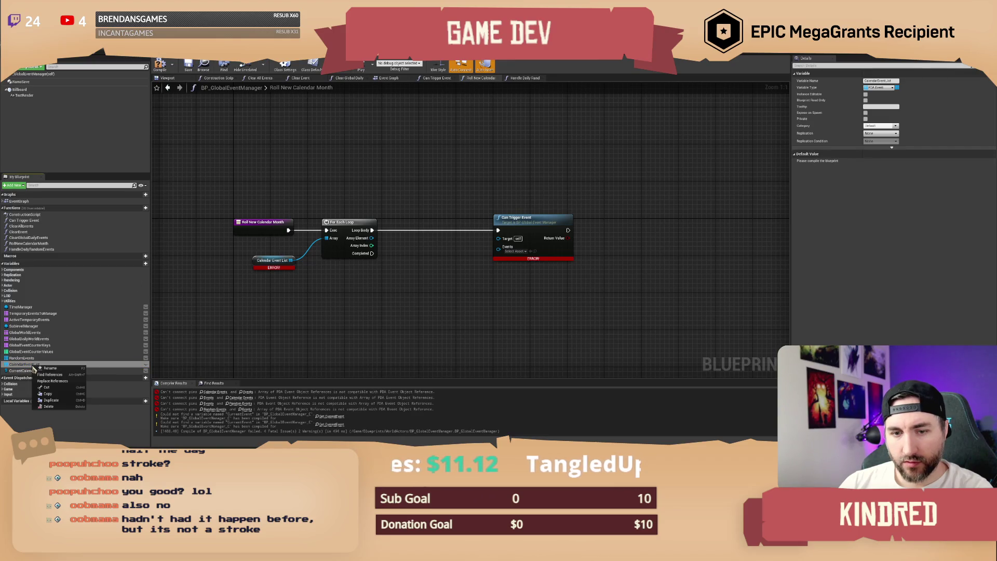
pyautogui.click(58, 400)
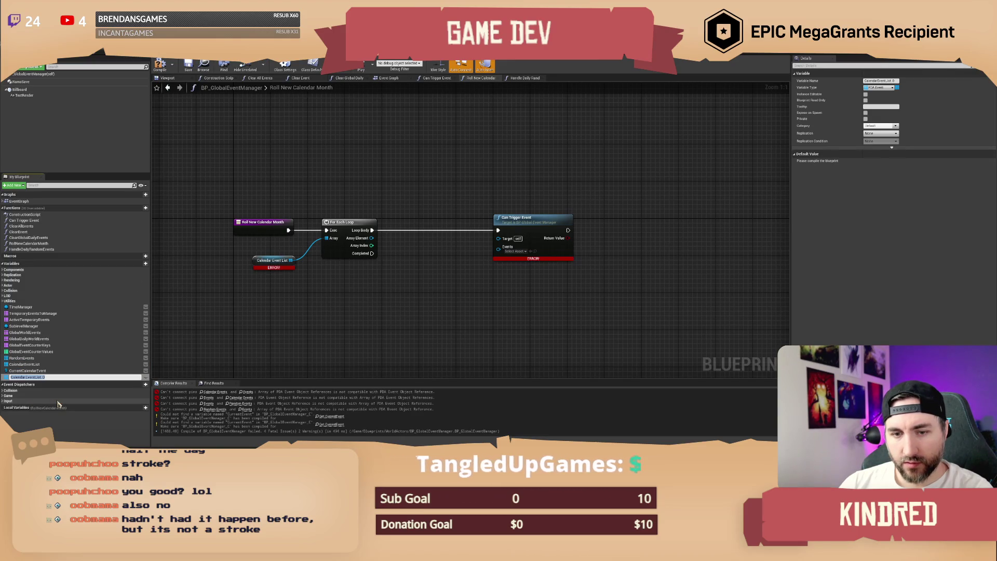
pyautogui.write('urrentCalendar')
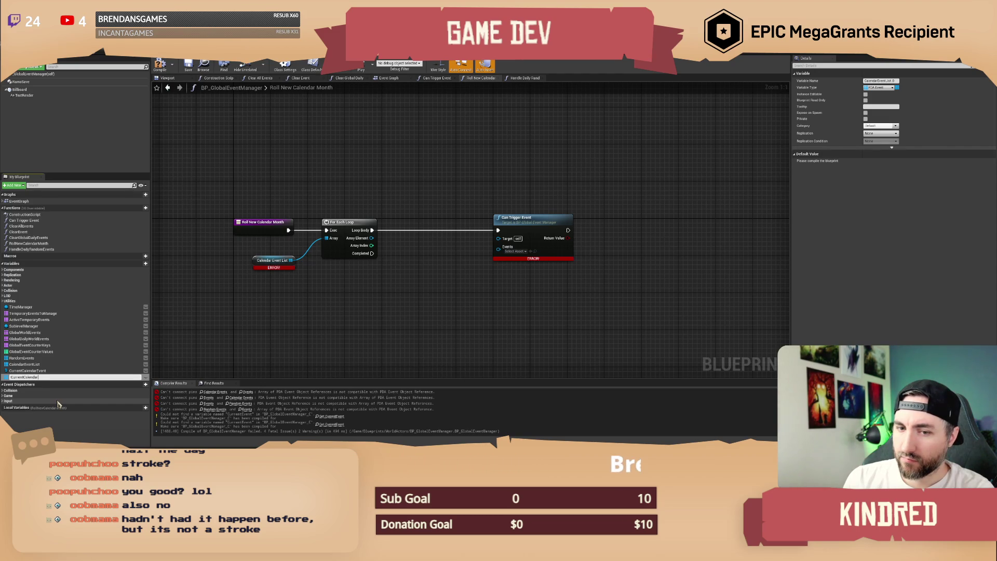
pyautogui.press('Return')
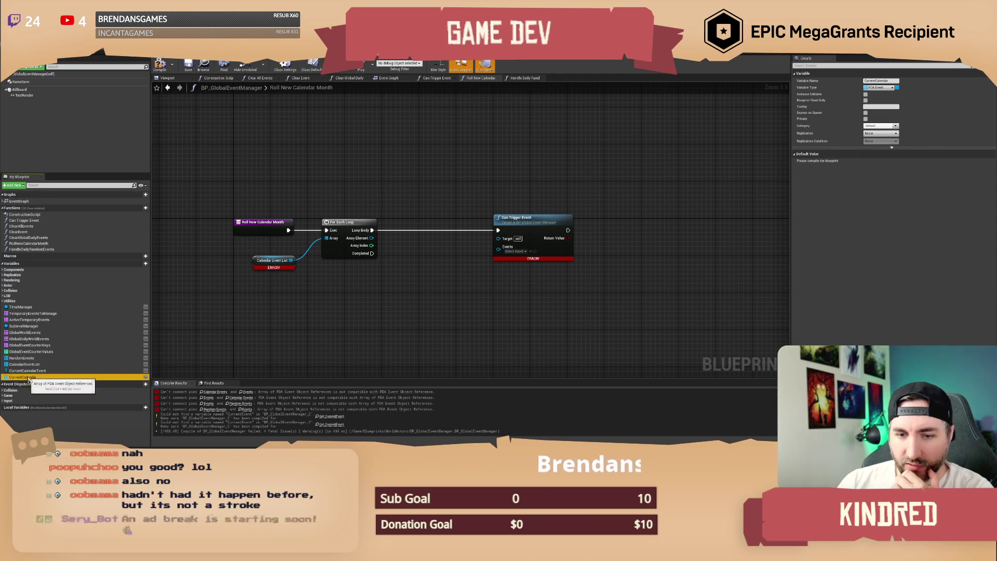
pyautogui.moveTo(451, 194)
pyautogui.mouseDown()
pyautogui.moveTo(438, 156)
pyautogui.moveTo(457, 155)
pyautogui.moveTo(460, 182)
pyautogui.mouseUp()
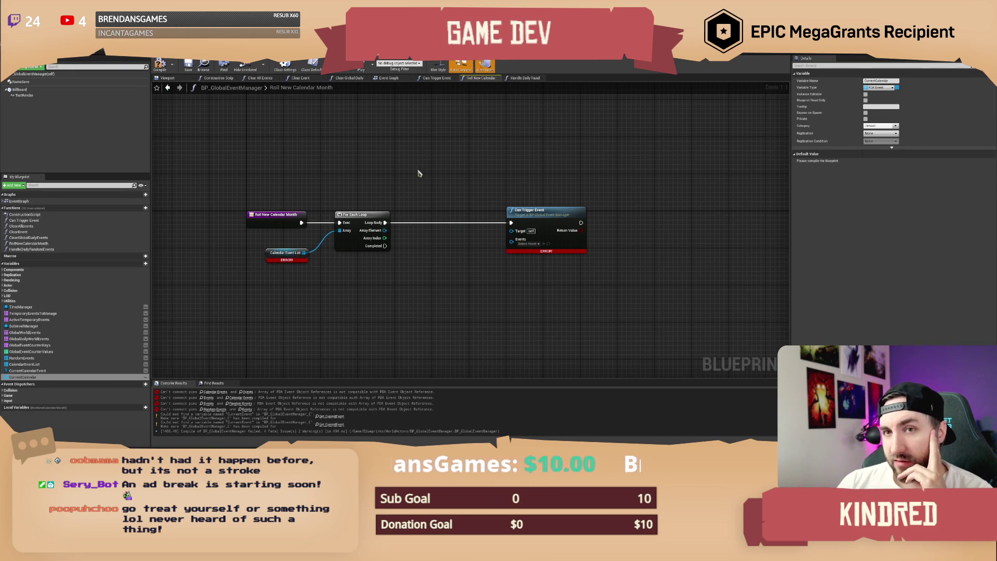
pyautogui.moveTo(371, 159); pyautogui.dragTo(390, 169)
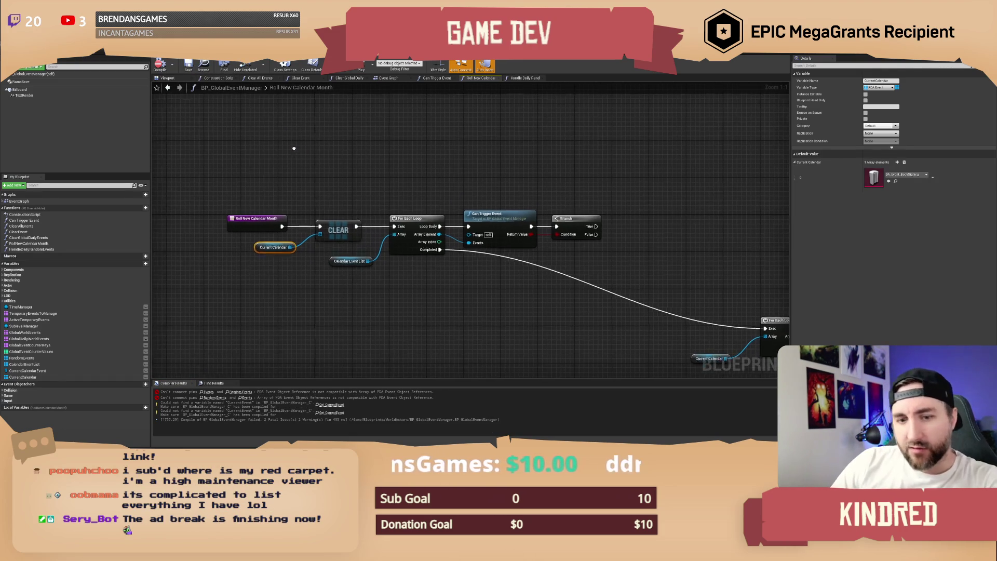
# Delete the Current Calendar getter, recompile the blueprint, and return to the level editor.
pyautogui.moveTo(301, 258); pyautogui.dragTo(289, 253)
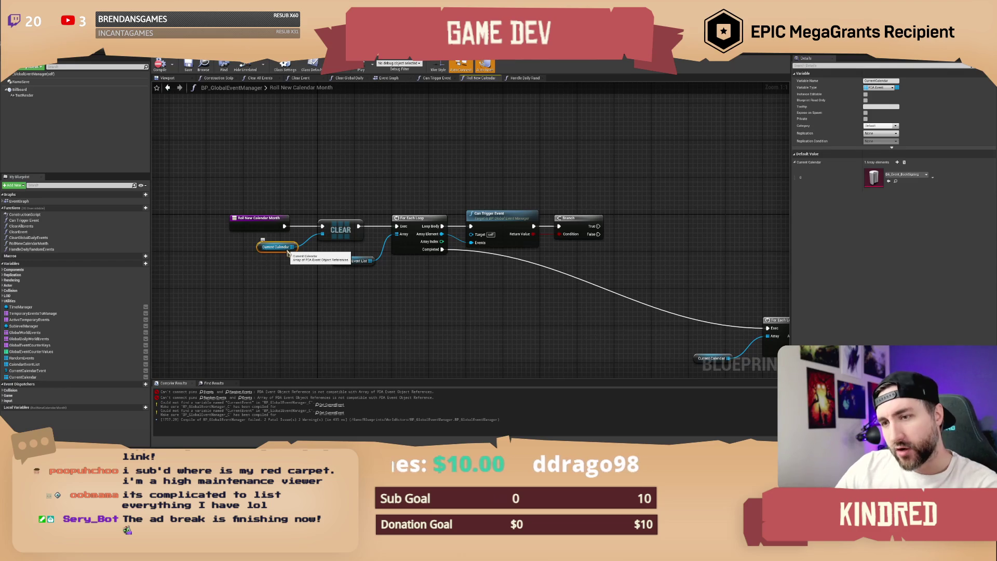
pyautogui.press('Delete')
pyautogui.moveTo(326, 206)
pyautogui.mouseDown()
pyautogui.moveTo(384, 249)
pyautogui.moveTo(364, 244)
pyautogui.mouseUp()
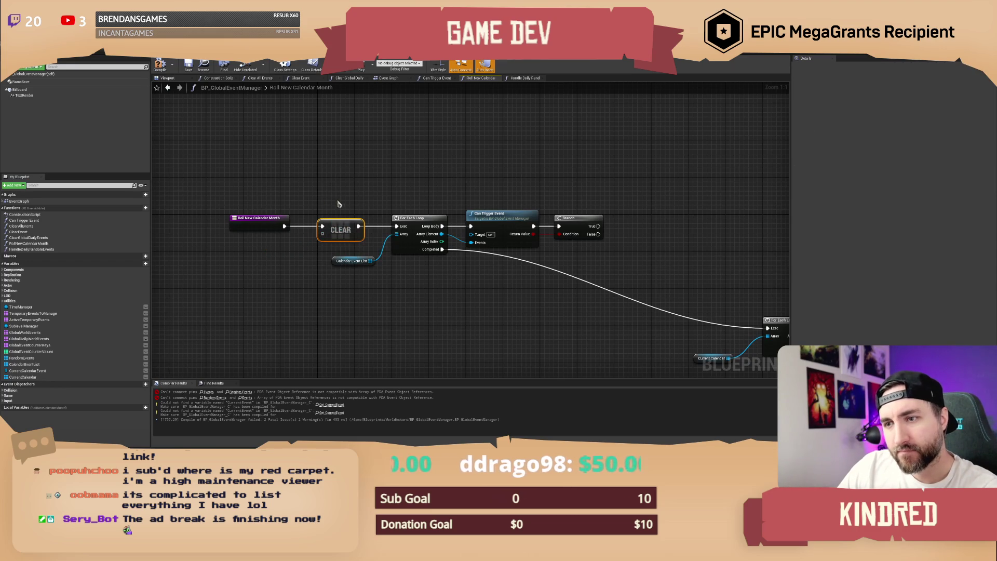
pyautogui.click(160, 64)
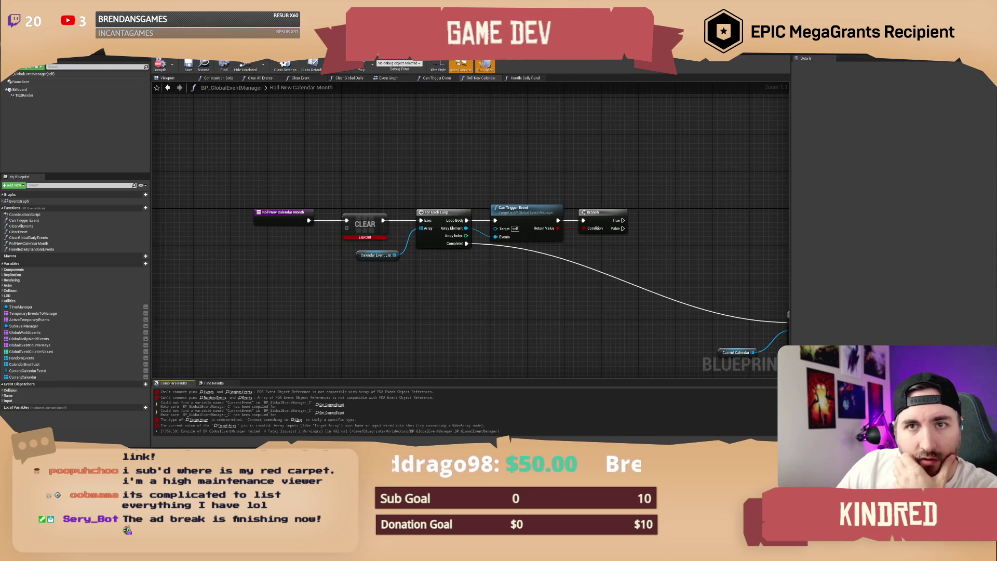
pyautogui.hotkey('alt', 'Tab')
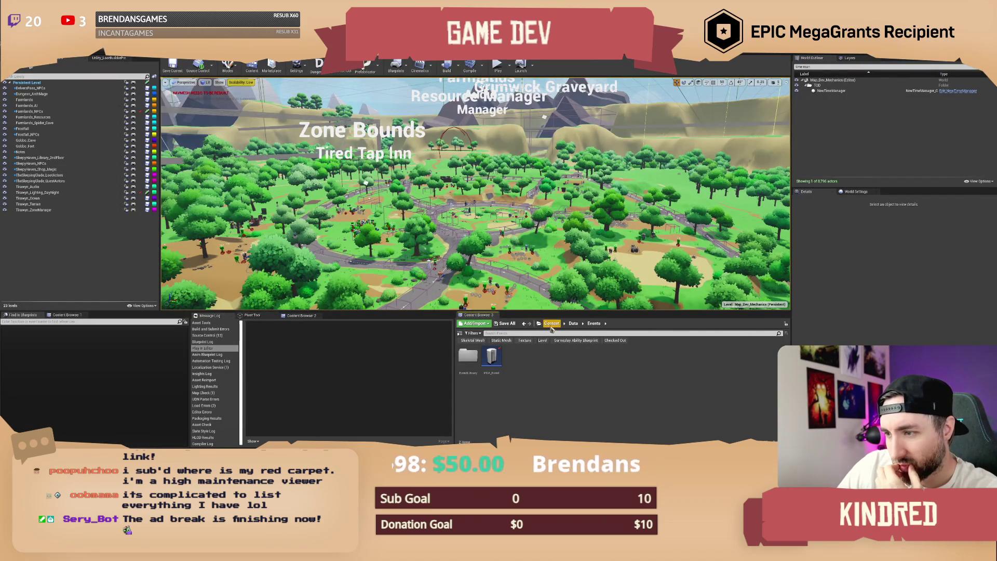
# Find the ST_Mail_For_Delivery_X struct and browse to its Struct folder.
pyautogui.click(552, 324)
pyautogui.write('dt')
pyautogui.press('BackSpace')
pyautogui.press('BackSpace')
pyautogui.press('BackSpace')
pyautogui.write('ut')
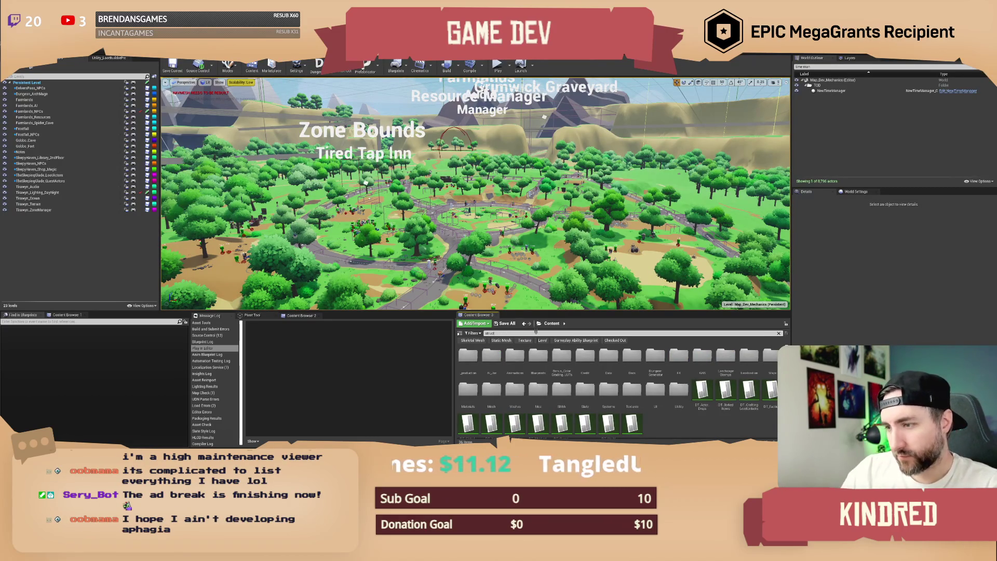
pyautogui.scroll(-10, 640, 382)
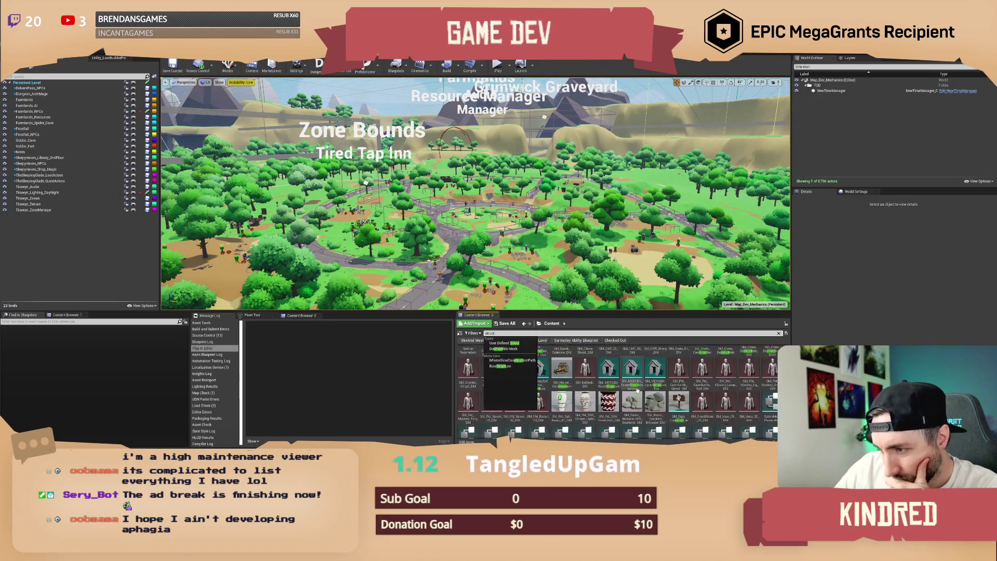
pyautogui.scroll(-8, 640, 389)
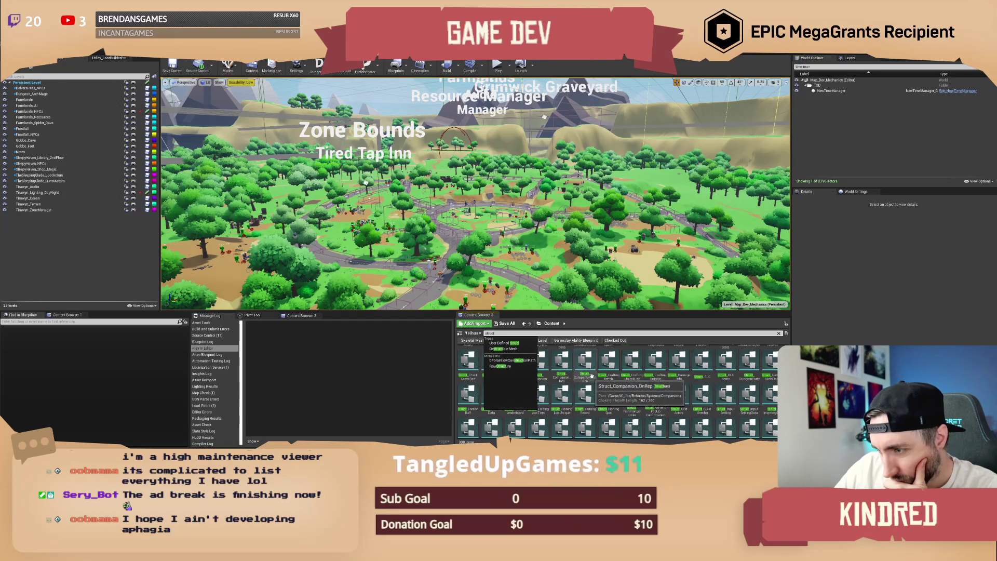
pyautogui.scroll(3, 642, 390)
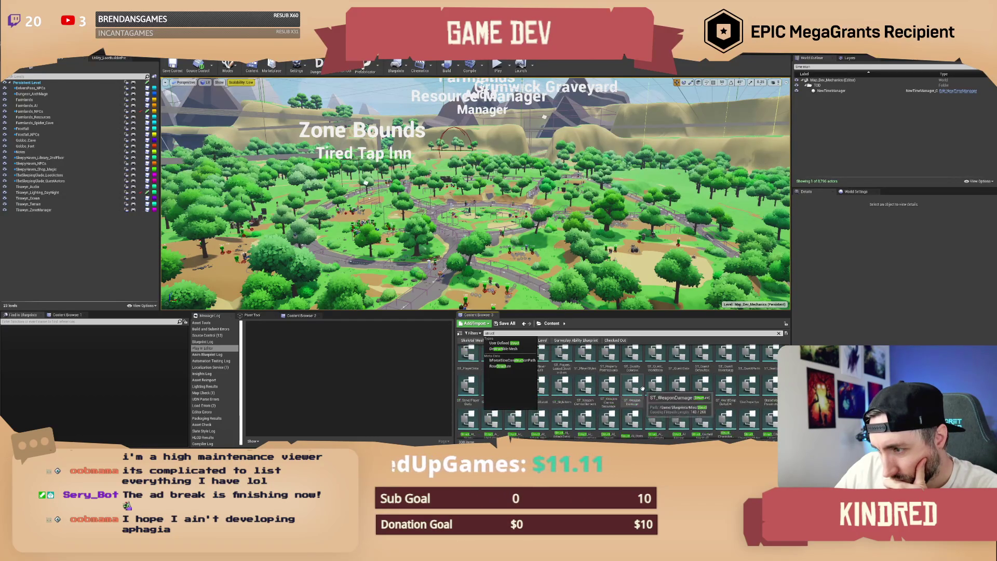
pyautogui.scroll(1, 633, 381)
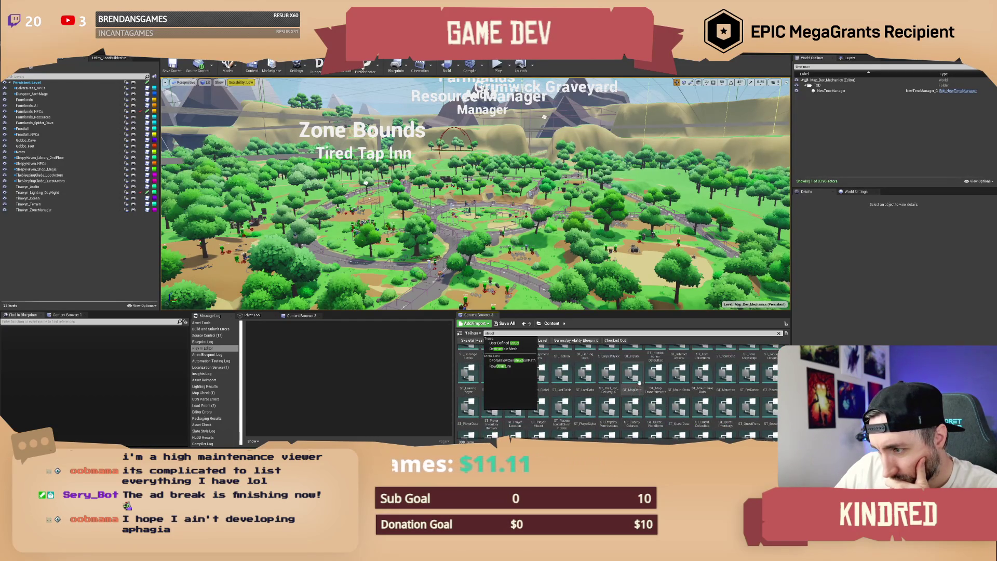
pyautogui.click(631, 374)
pyautogui.click(603, 376)
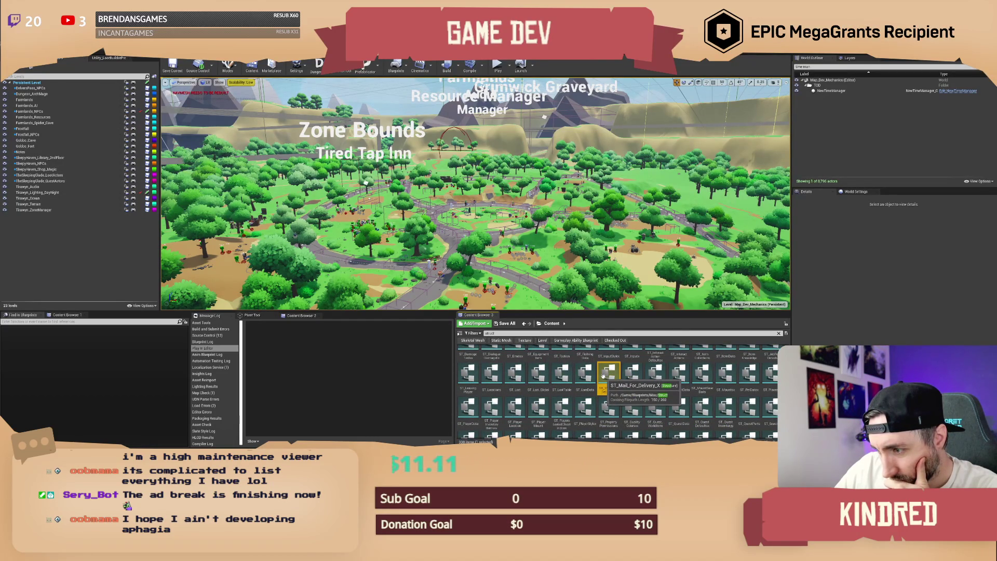
pyautogui.rightClick(603, 375)
pyautogui.click(629, 305)
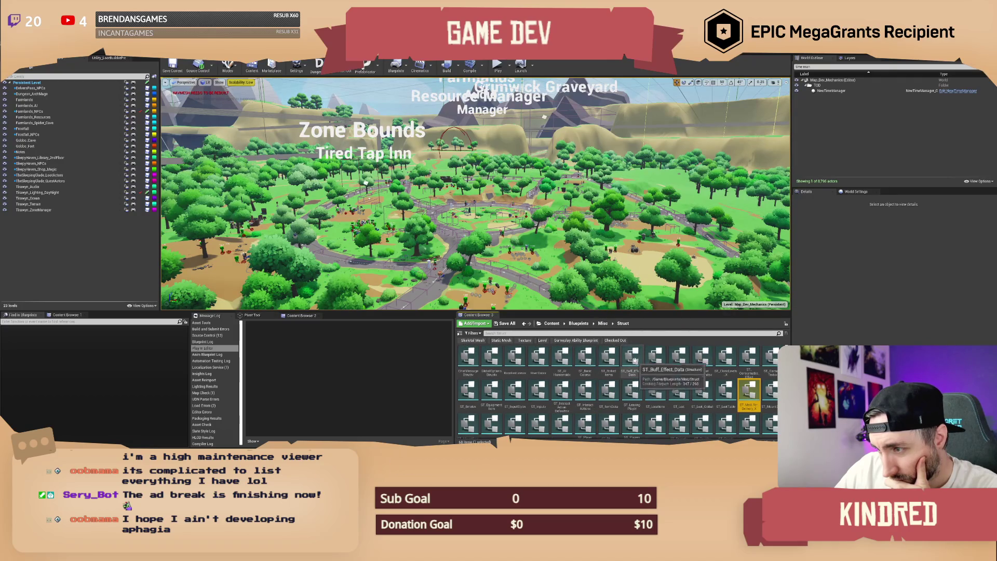
pyautogui.scroll(-5, 623, 394)
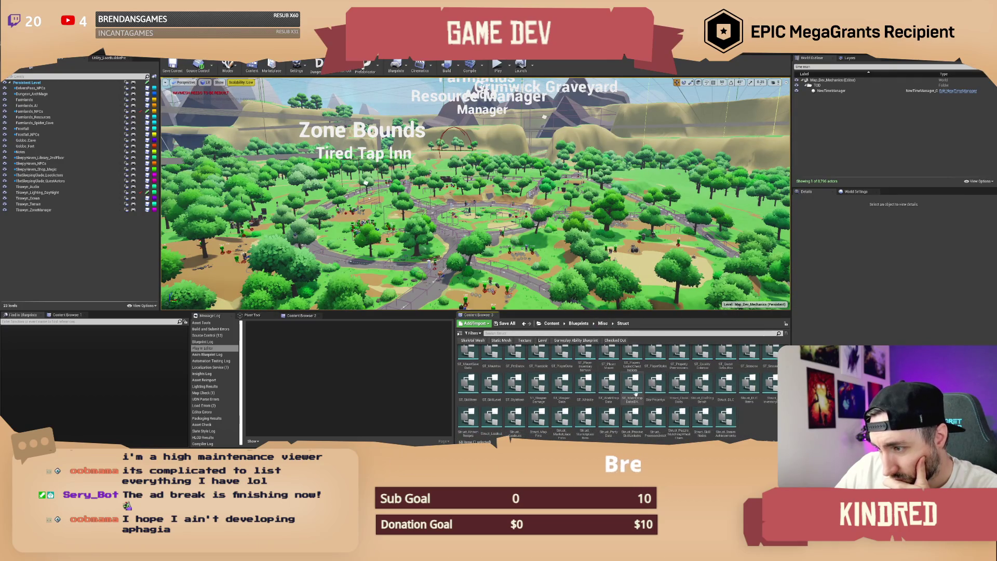
# Create a new structure asset named 'ST_Tar' there and open it.
pyautogui.rightClick(761, 423)
pyautogui.moveTo(791, 318)
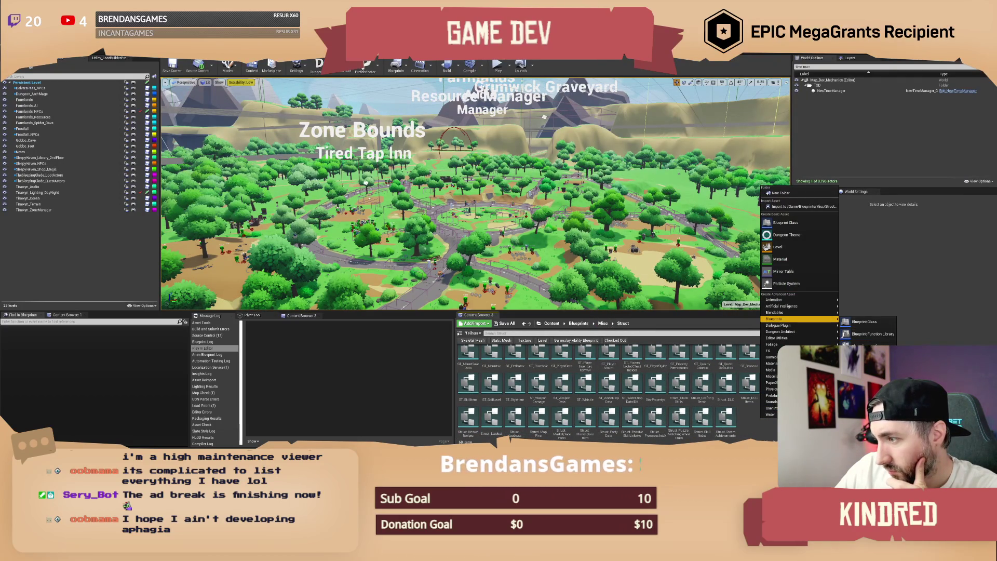
pyautogui.click(872, 382)
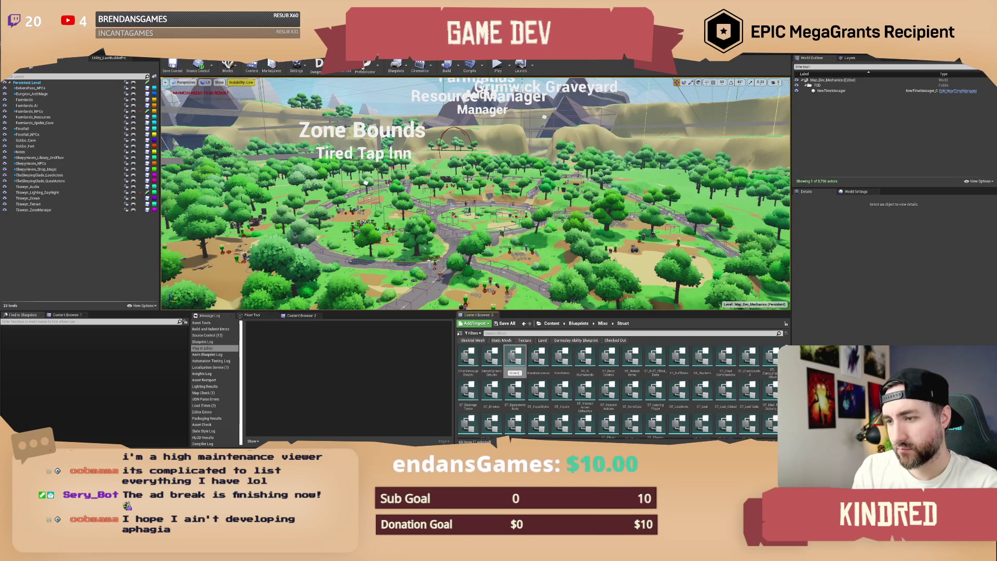
pyautogui.write('ST_')
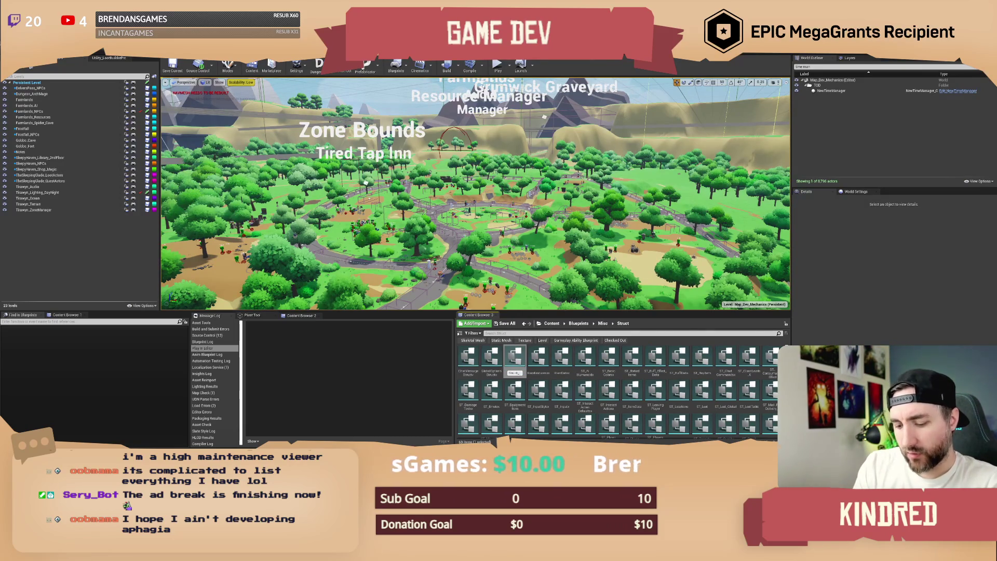
pyautogui.write('T')
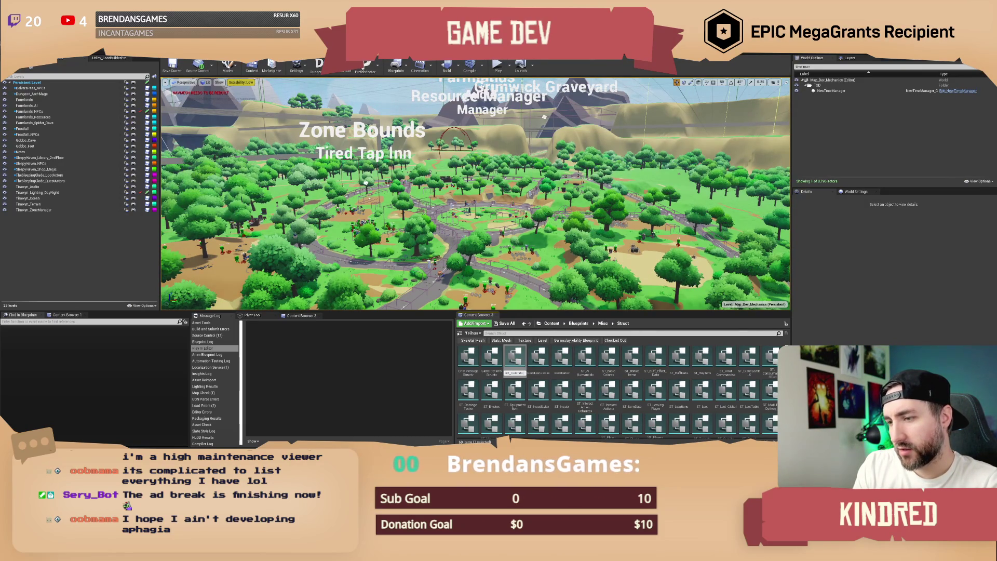
pyautogui.write('ar')
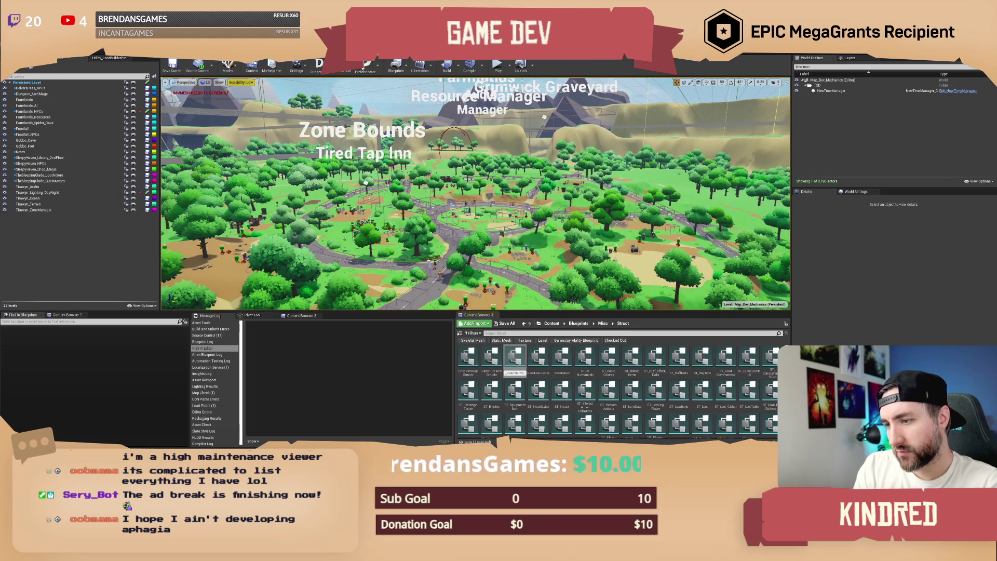
pyautogui.press('Return')
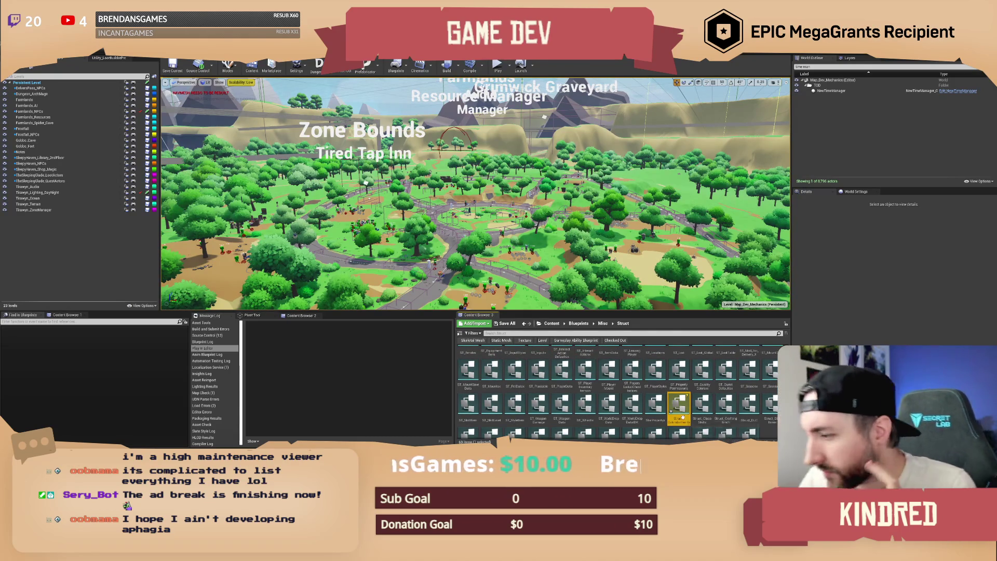
pyautogui.doubleClick(674, 360)
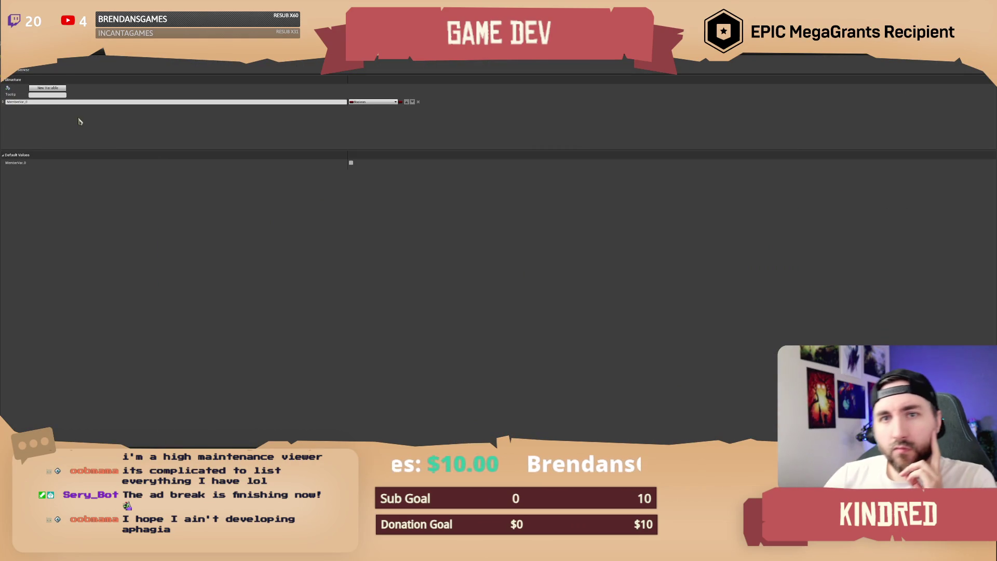
# Rename the first member to DayOfTheMonth and make it an Integer.
pyautogui.click(23, 102)
pyautogui.doubleClick(44, 102)
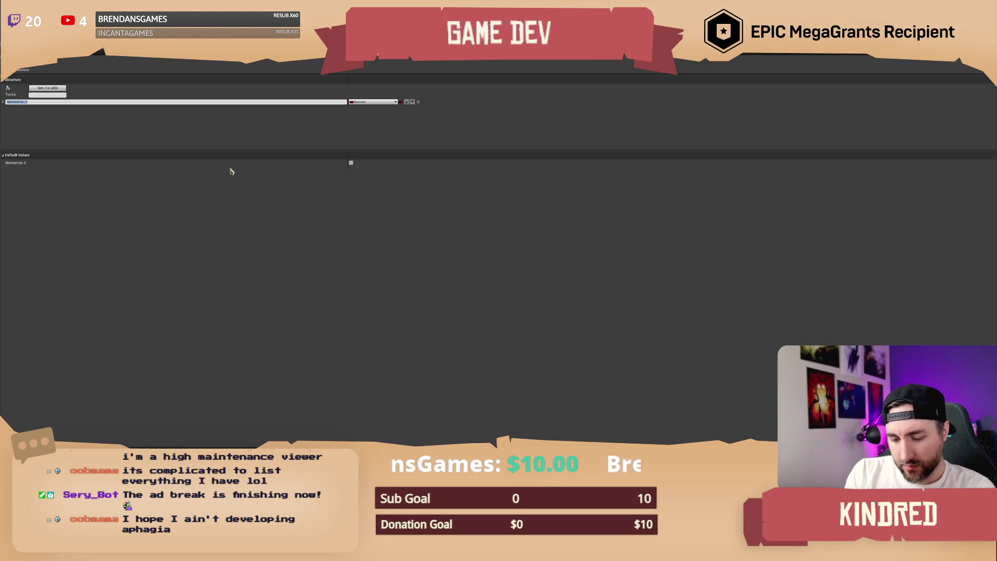
pyautogui.press('BackSpace')
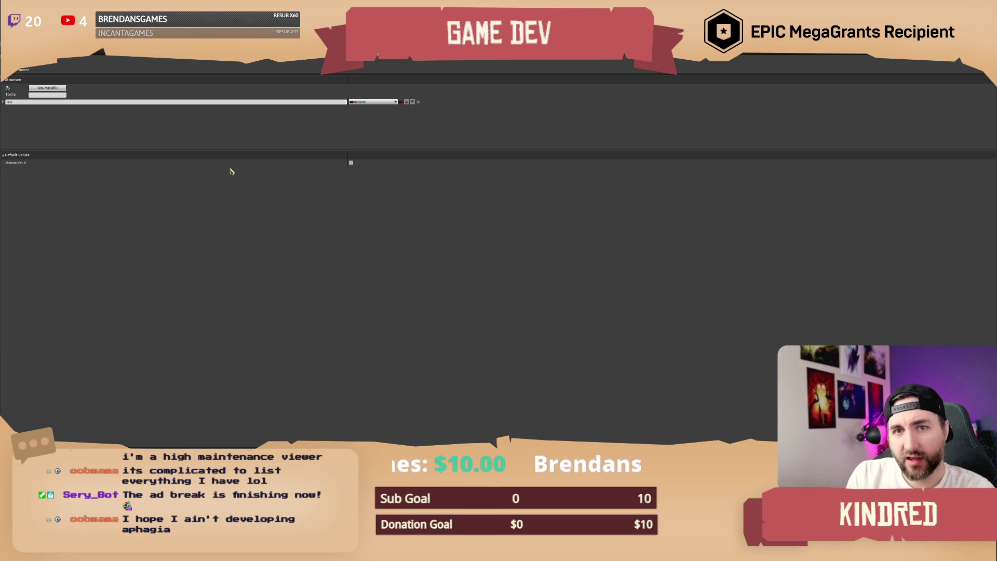
pyautogui.press('BackSpace')
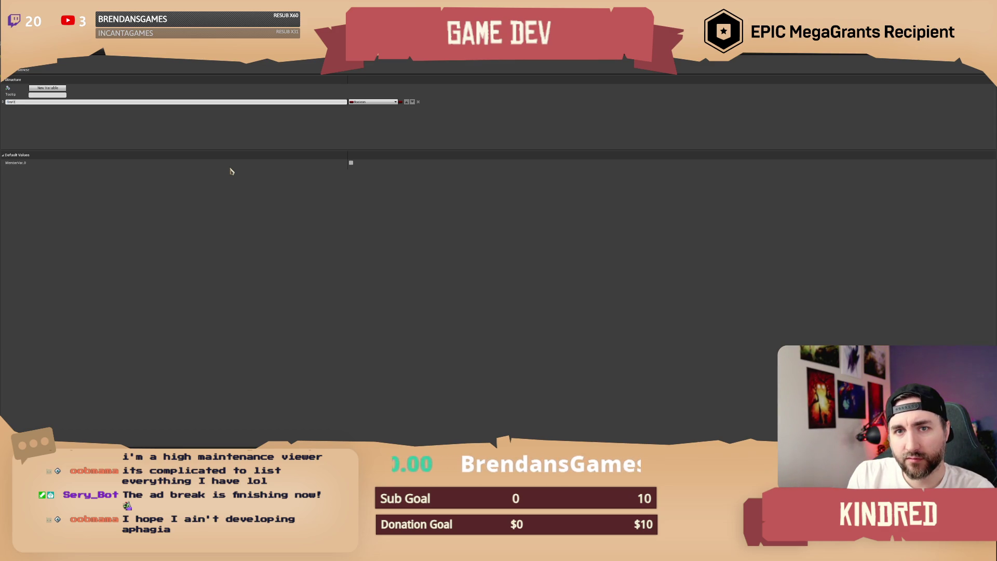
pyautogui.write('heMont')
pyautogui.press('Return')
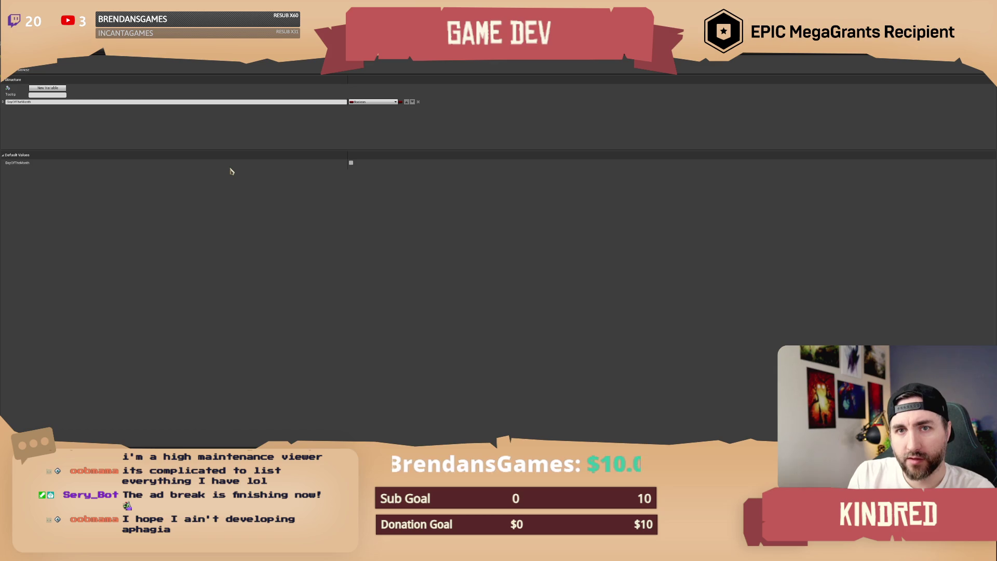
pyautogui.click(367, 102)
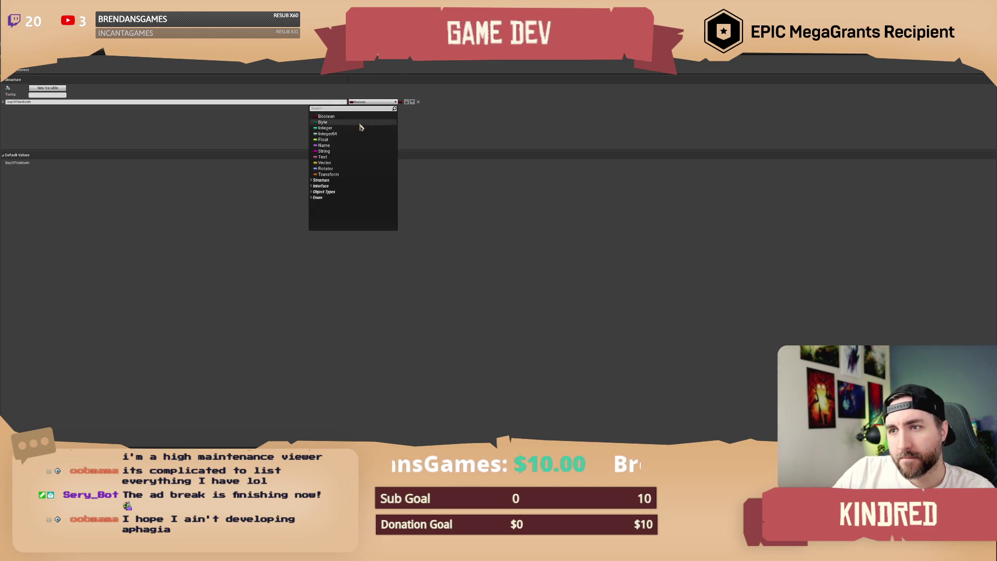
pyautogui.click(327, 128)
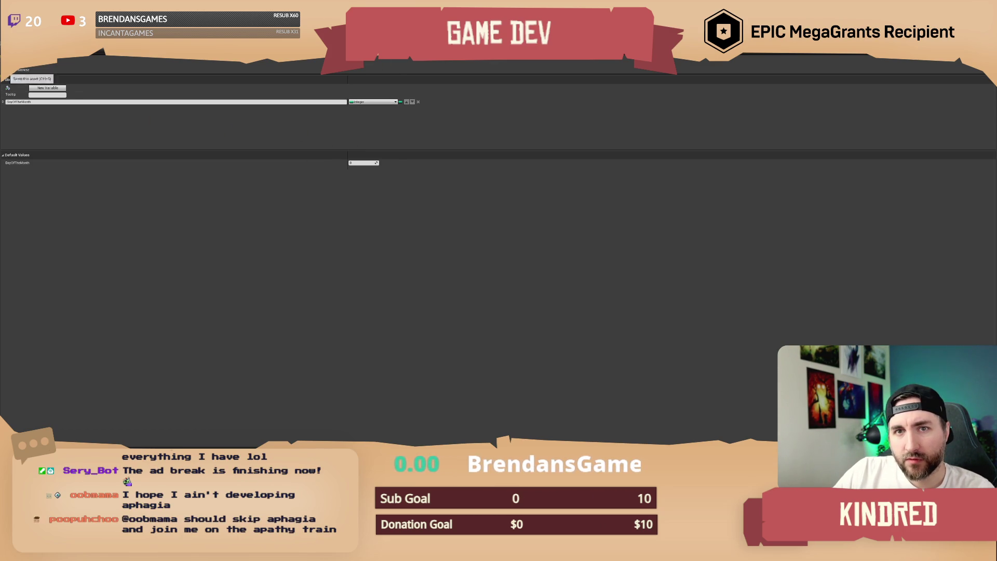
# Add a second member named Event with type PDA Event.
pyautogui.click(47, 88)
pyautogui.write('Event')
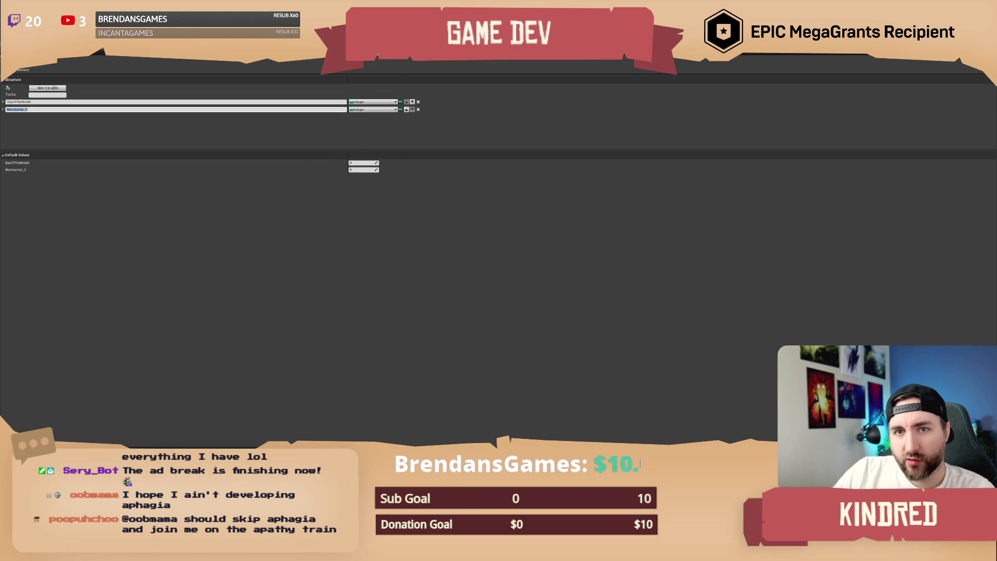
pyautogui.press('Return')
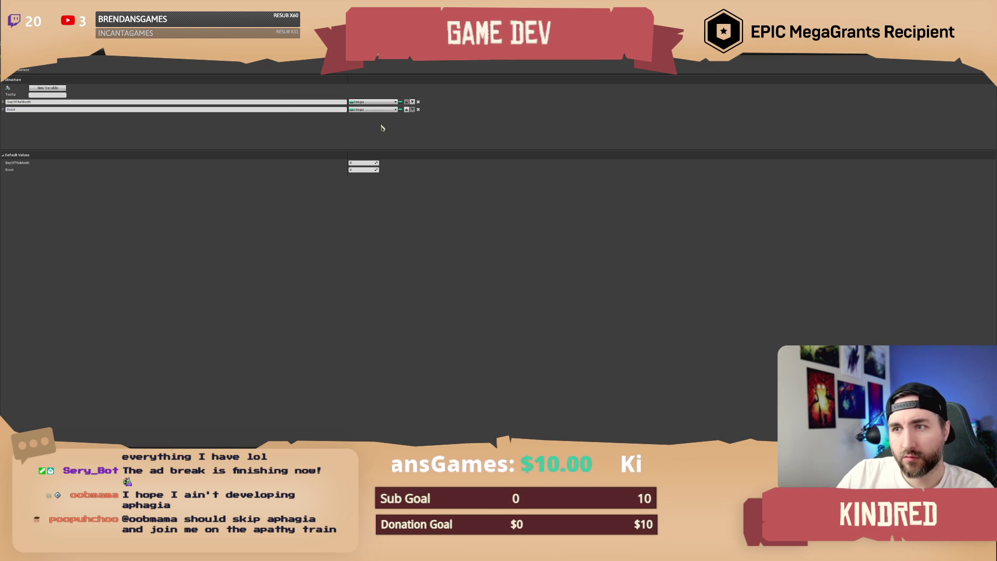
pyautogui.click(368, 110)
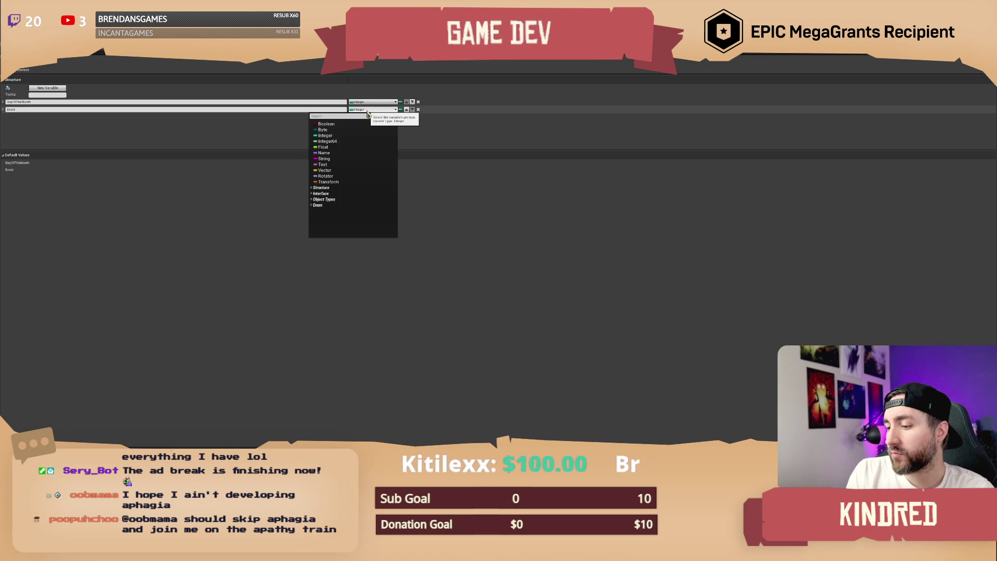
pyautogui.write('pda event')
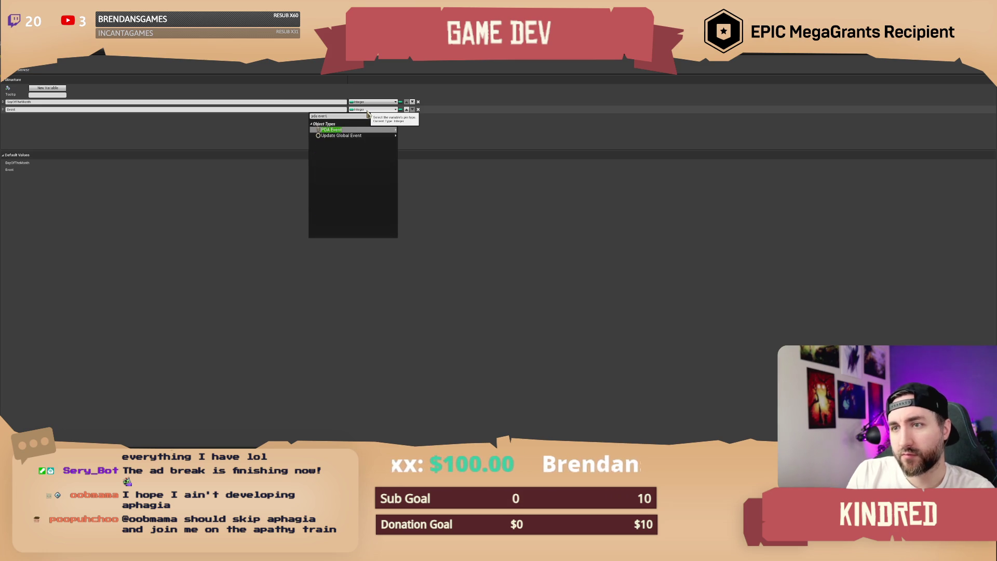
pyautogui.moveTo(358, 130)
pyautogui.click(415, 130)
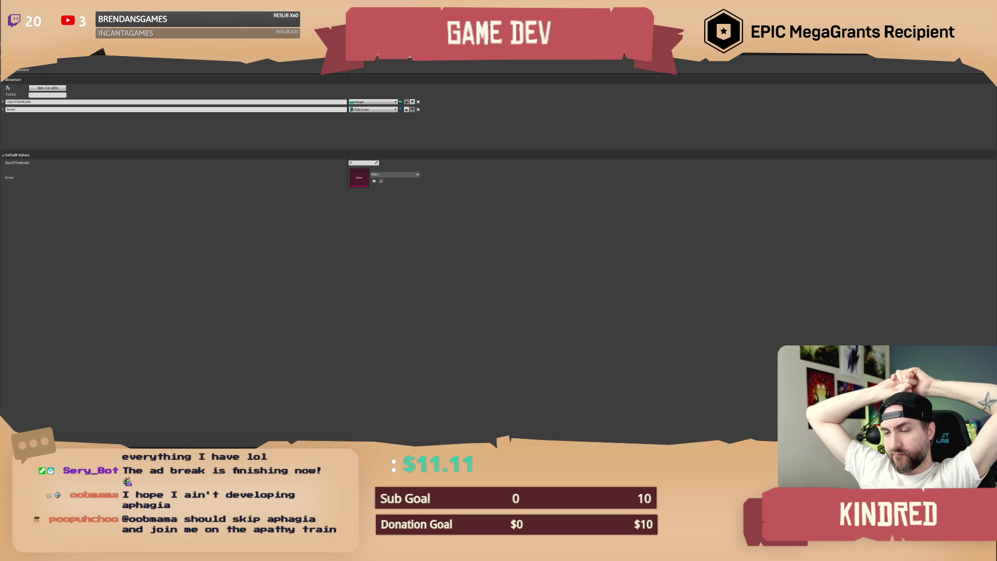
# Save the struct with Ctrl+S and bring up the BP_SublevelManager tab.
pyautogui.hotkey('ctrl', 's')
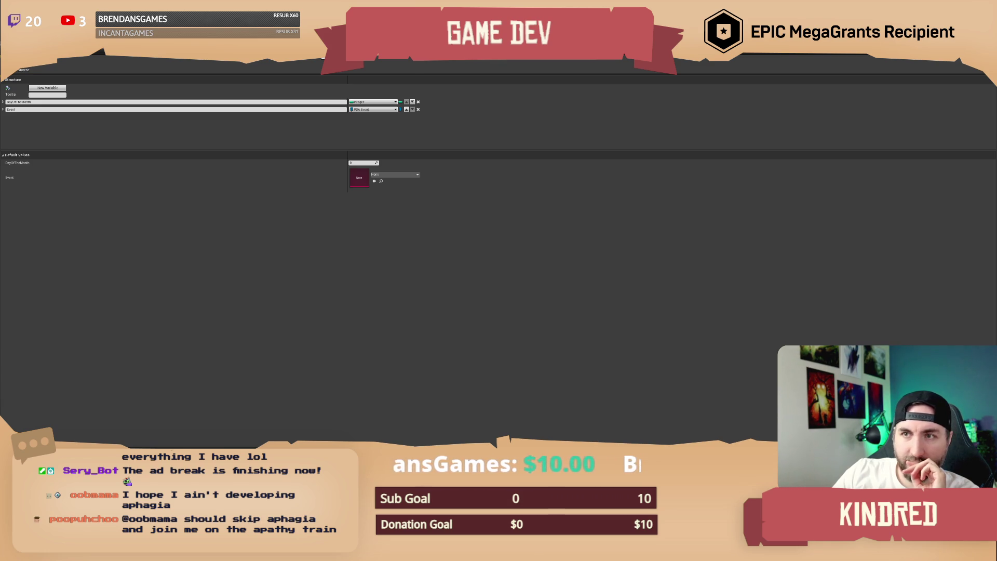
pyautogui.click(327, 56)
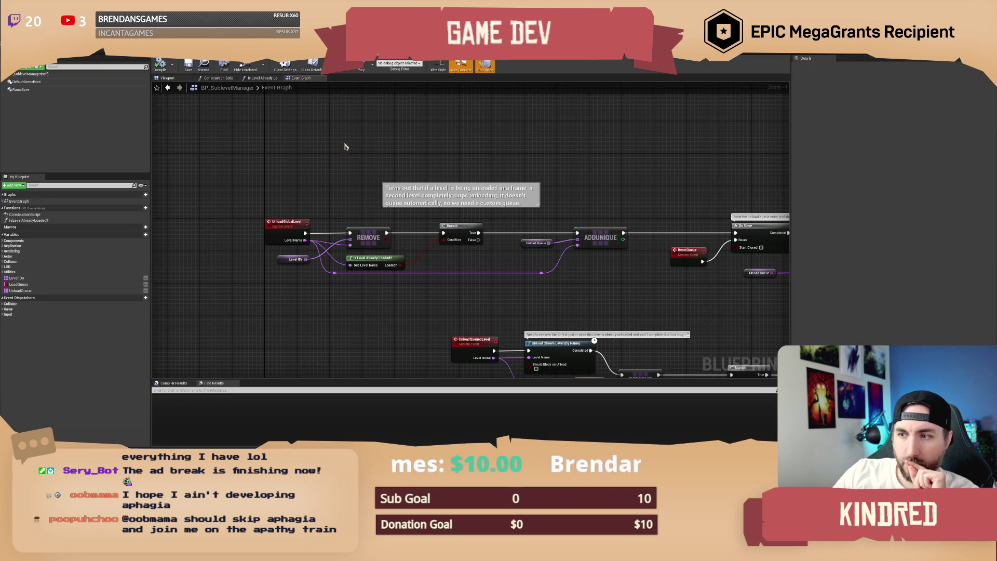
# Step through the PDA_Event and event data asset tabs back to BP_GlobalEventManager.
pyautogui.click(340, 56)
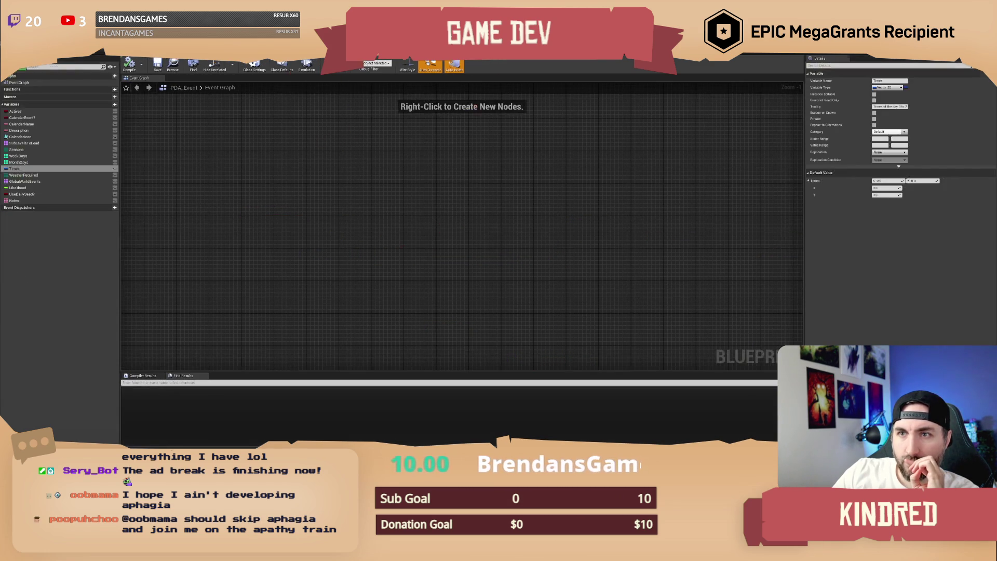
pyautogui.click(363, 56)
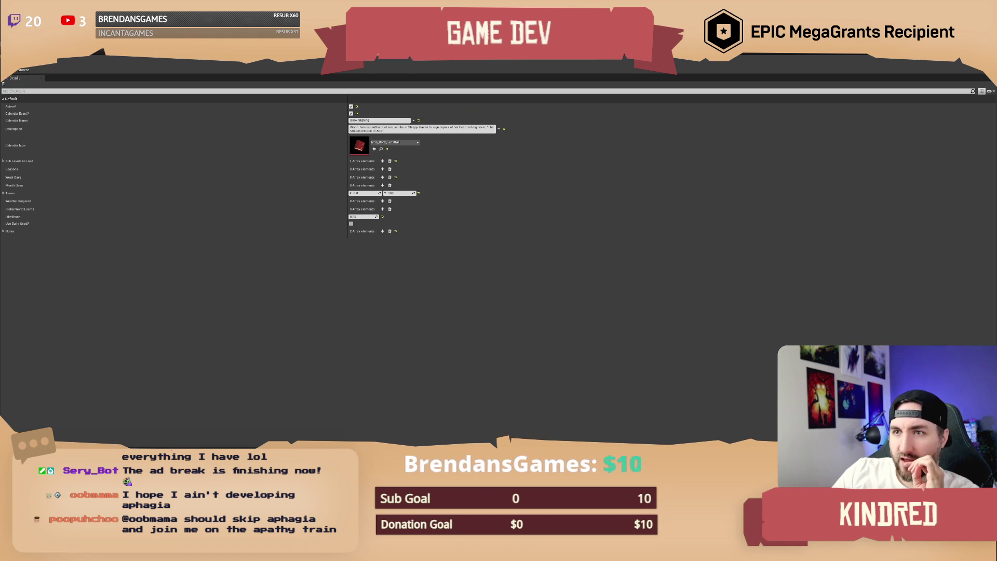
pyautogui.click(386, 56)
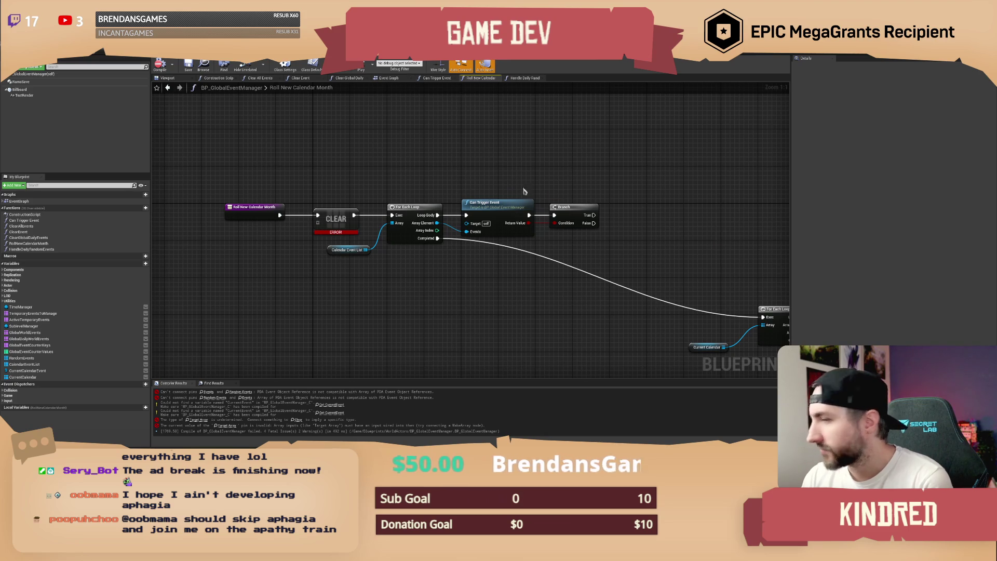
pyautogui.moveTo(425, 172); pyautogui.dragTo(433, 164)
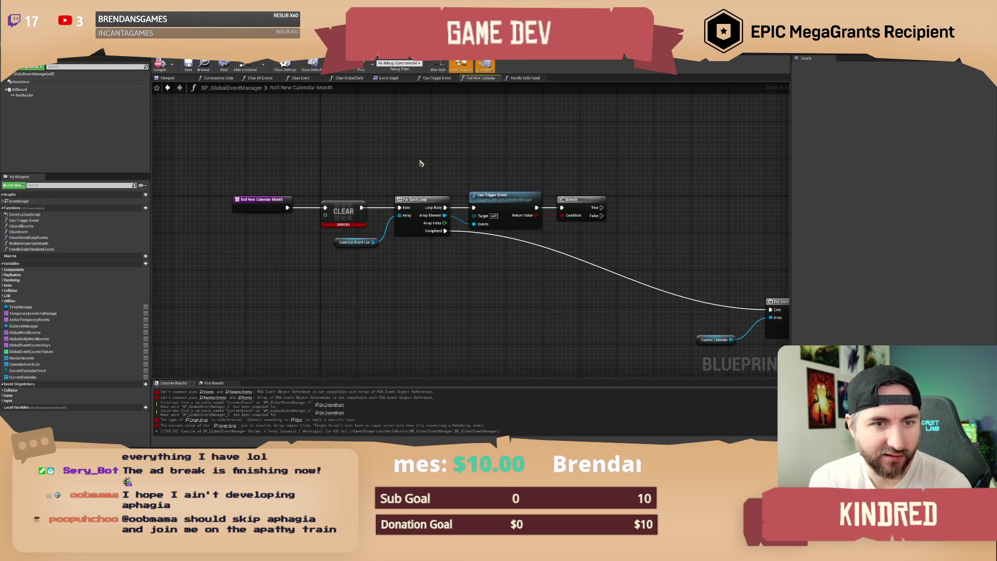
pyautogui.scroll(-1, 423, 162)
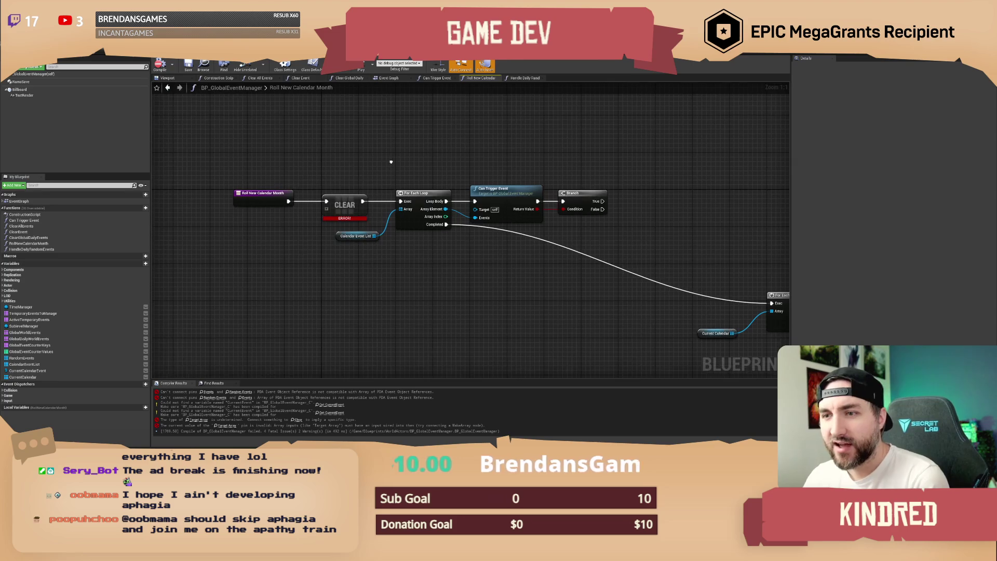
pyautogui.moveTo(355, 163)
pyautogui.mouseDown()
pyautogui.moveTo(393, 167)
pyautogui.moveTo(264, 114)
pyautogui.mouseUp()
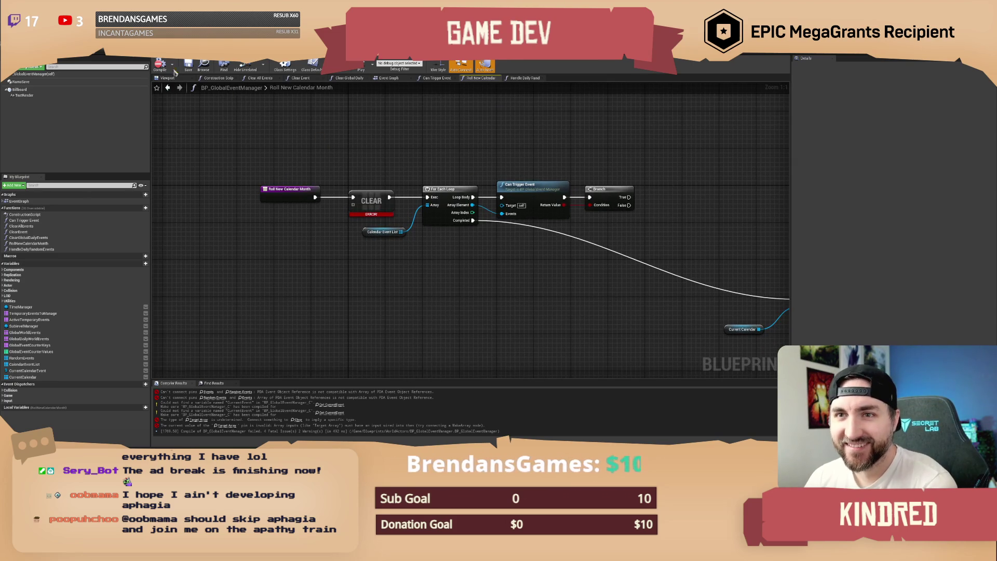
# Change CurrentCalendar's type to Struct Calendar Events and drop its getter beside CLEAR.
pyautogui.moveTo(425, 164); pyautogui.dragTo(452, 165)
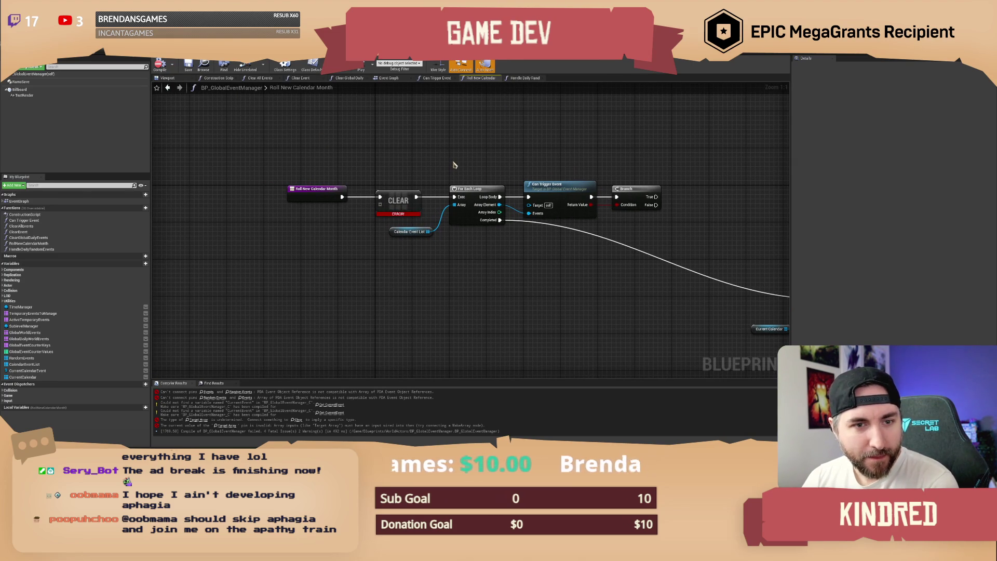
pyautogui.moveTo(534, 142)
pyautogui.mouseDown()
pyautogui.moveTo(400, 138)
pyautogui.moveTo(516, 296)
pyautogui.moveTo(458, 218)
pyautogui.moveTo(474, 266)
pyautogui.moveTo(334, 280)
pyautogui.moveTo(388, 166)
pyautogui.moveTo(406, 166)
pyautogui.mouseUp()
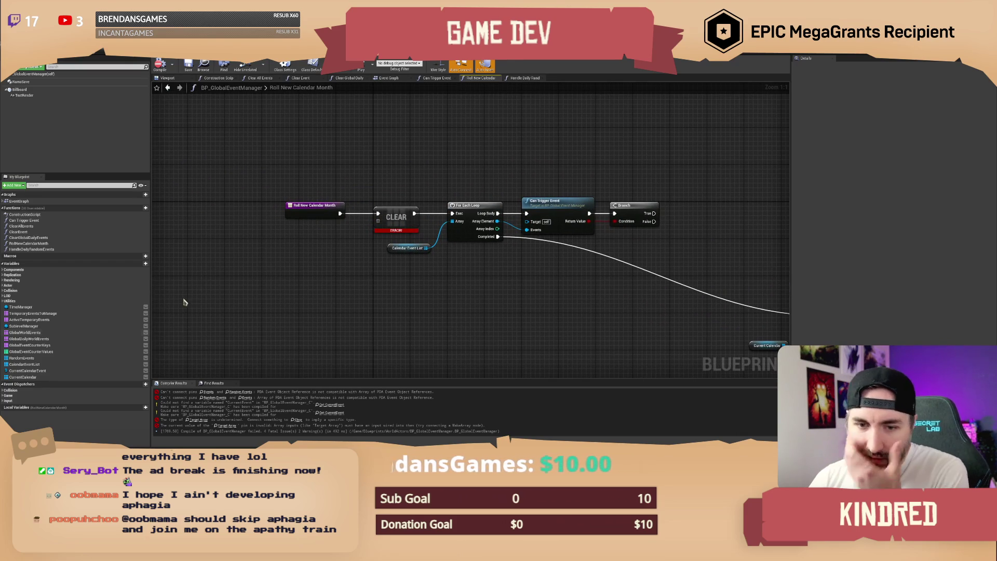
pyautogui.click(6, 377)
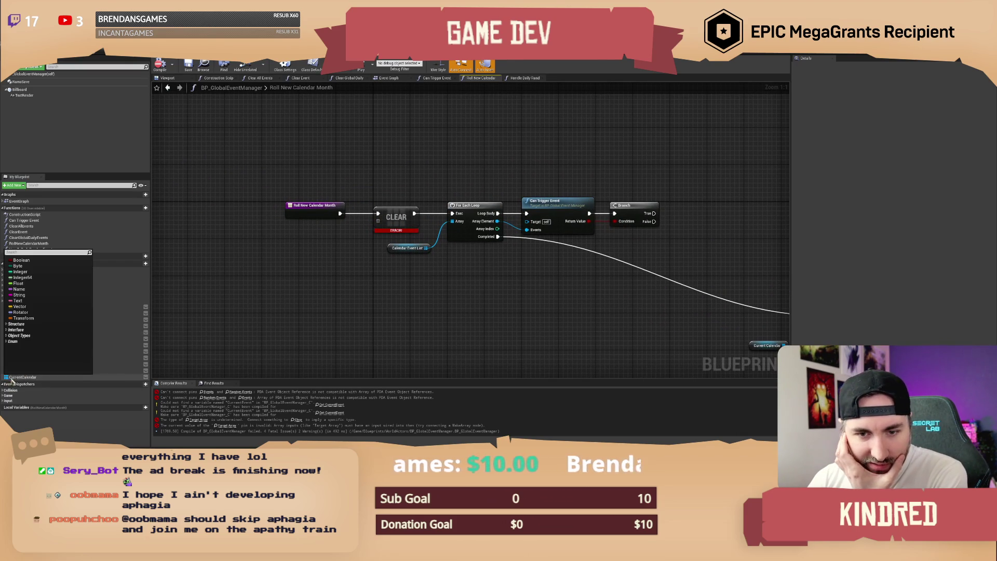
pyautogui.write('struct')
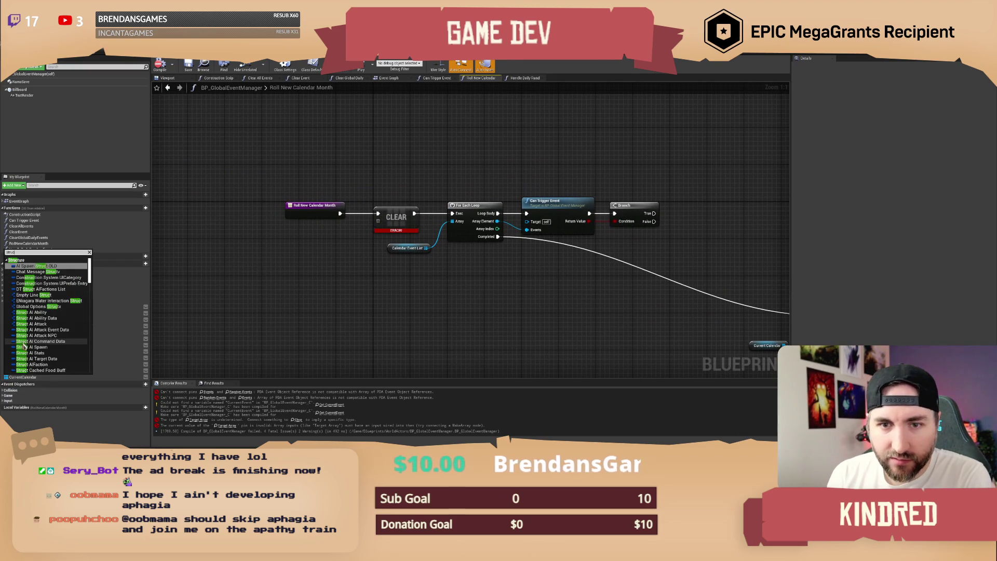
pyautogui.write(' event')
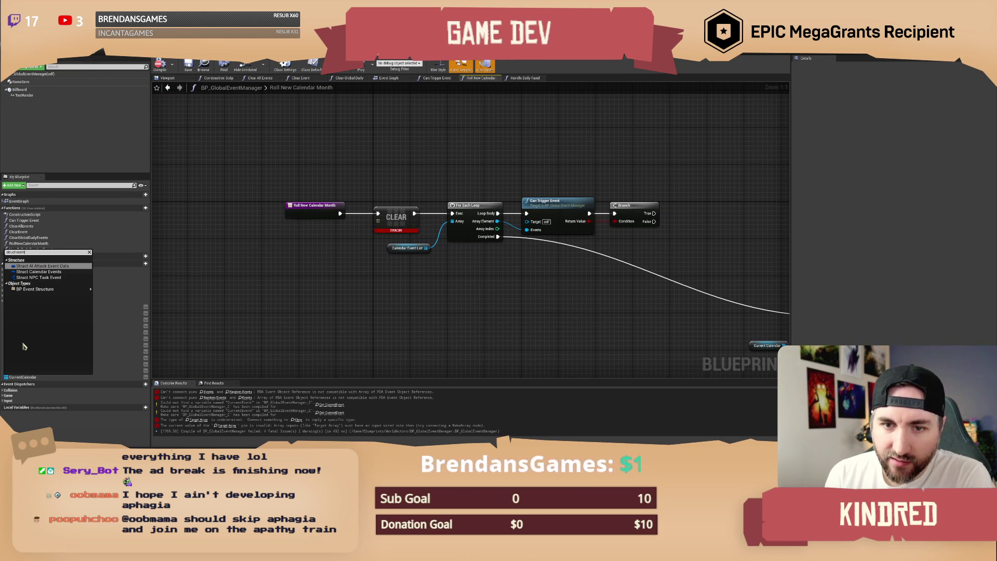
pyautogui.click(59, 272)
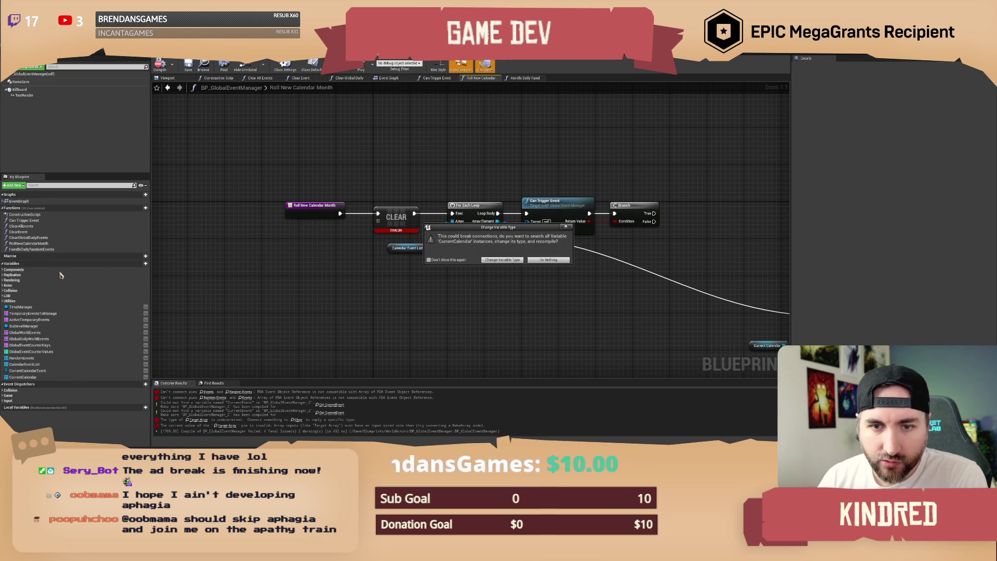
pyautogui.click(516, 260)
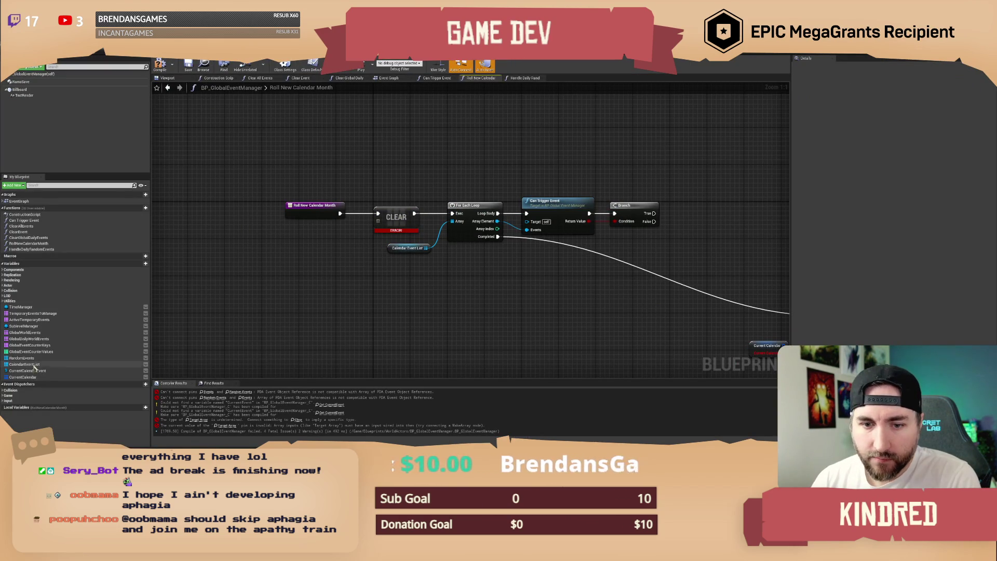
pyautogui.moveTo(30, 379)
pyautogui.mouseDown()
pyautogui.moveTo(382, 223)
pyautogui.moveTo(322, 223)
pyautogui.mouseUp()
pyautogui.click(351, 195)
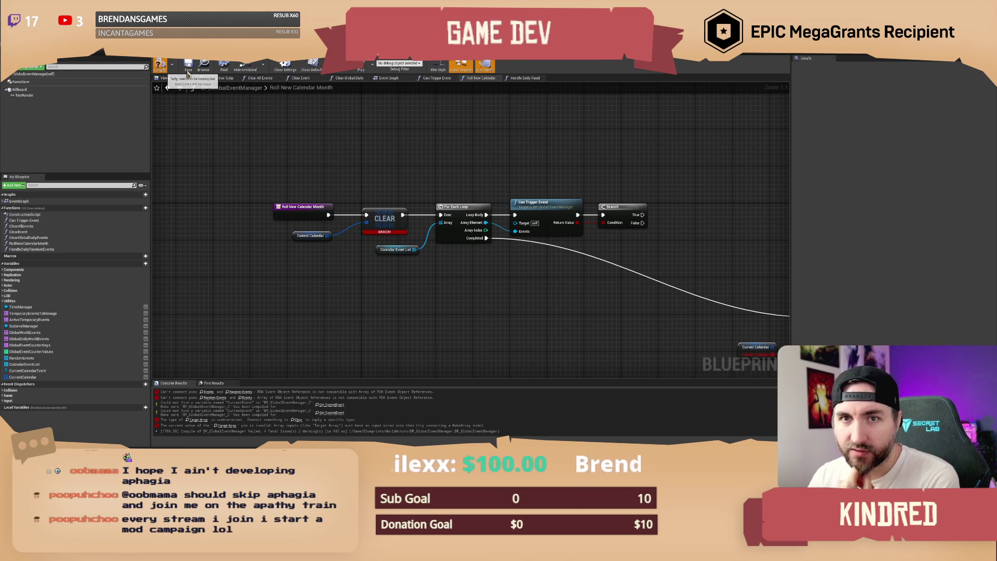
# Recompile the blueprint and nudge the Calendar Event List getter up-left.
pyautogui.click(187, 75)
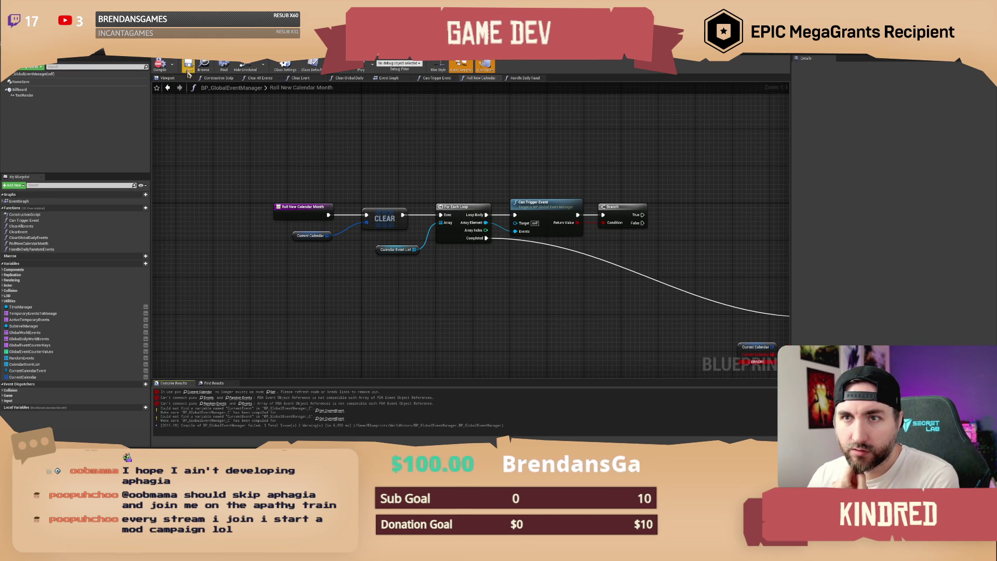
pyautogui.moveTo(562, 165); pyautogui.dragTo(508, 175)
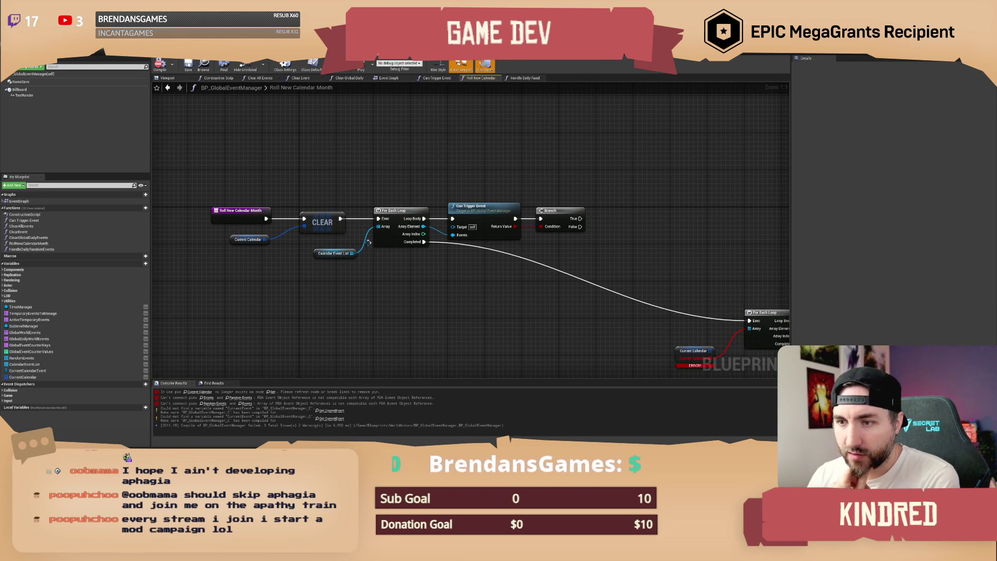
pyautogui.click(337, 249)
pyautogui.moveTo(337, 250); pyautogui.dragTo(322, 246)
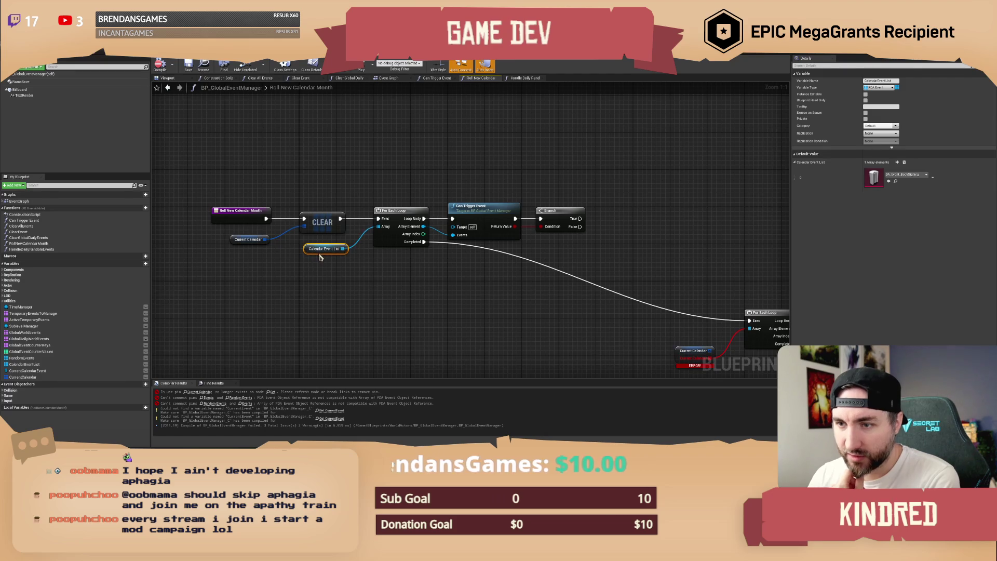
pyautogui.click(271, 259)
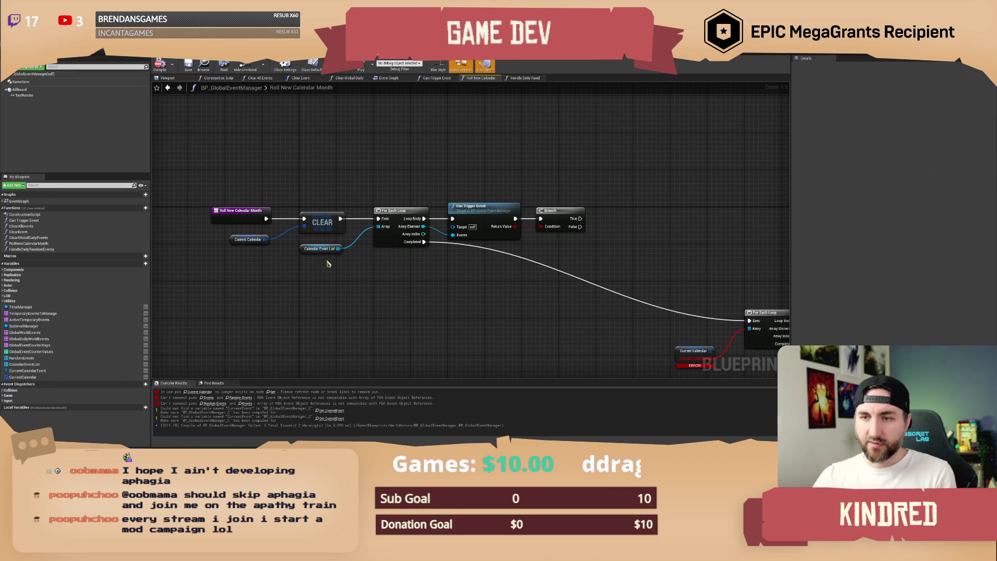
pyautogui.moveTo(459, 173)
pyautogui.mouseDown()
pyautogui.moveTo(439, 172)
pyautogui.moveTo(508, 203)
pyautogui.moveTo(415, 197)
pyautogui.mouseUp()
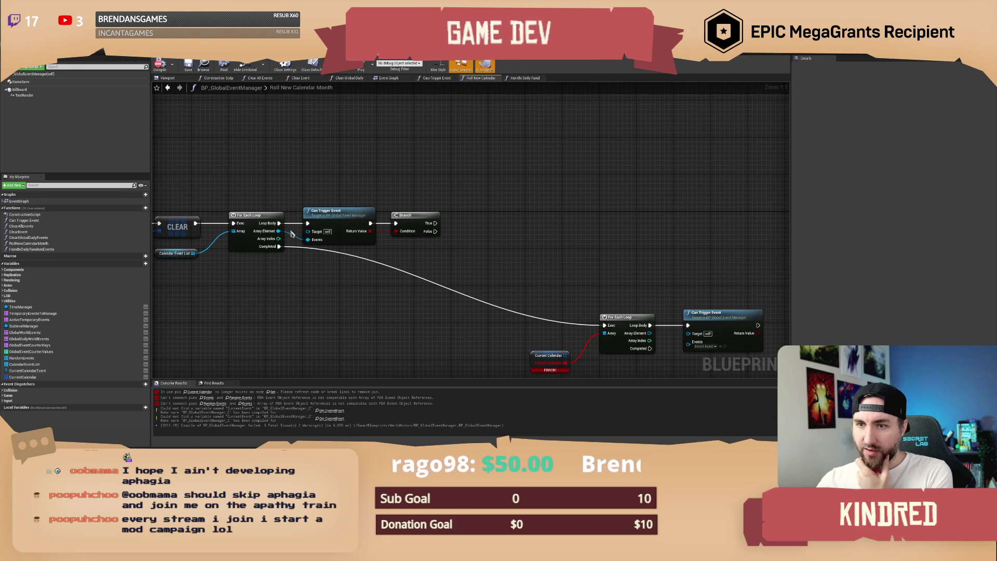
pyautogui.moveTo(281, 205)
pyautogui.mouseDown()
pyautogui.moveTo(293, 208)
pyautogui.moveTo(281, 180)
pyautogui.moveTo(302, 189)
pyautogui.mouseUp()
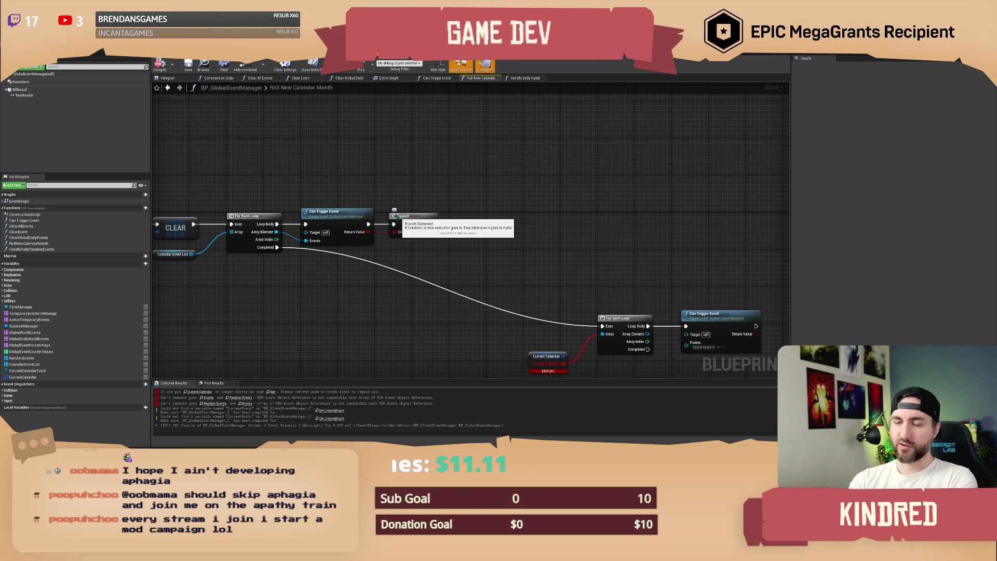
pyautogui.moveTo(404, 210); pyautogui.dragTo(370, 191)
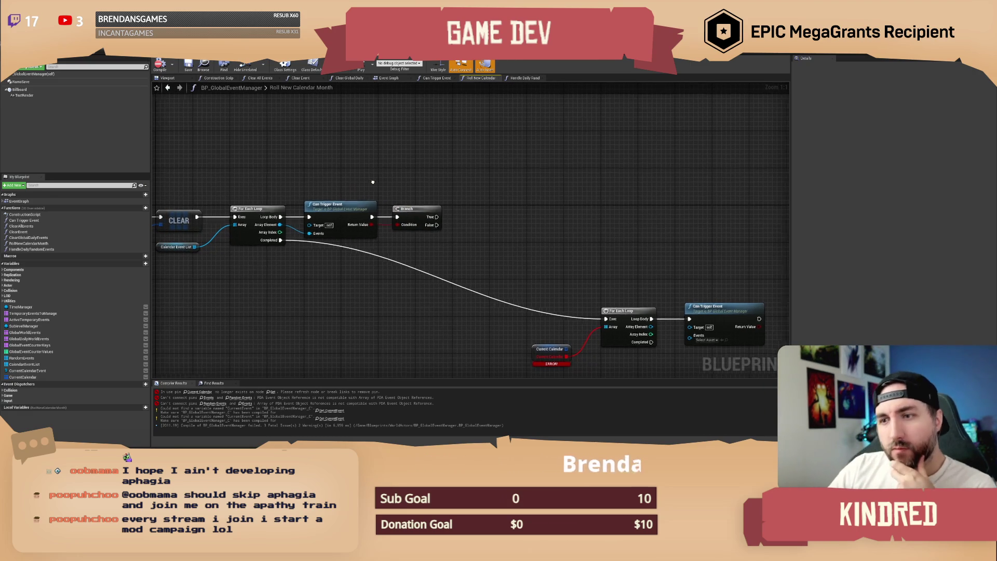
# Try shifting Can Trigger Event and Branch right, then put them back.
pyautogui.moveTo(377, 190); pyautogui.dragTo(358, 187)
pyautogui.moveTo(283, 177); pyautogui.dragTo(424, 237)
pyautogui.moveTo(346, 218)
pyautogui.mouseDown()
pyautogui.moveTo(543, 222)
pyautogui.moveTo(338, 215)
pyautogui.mouseUp()
pyautogui.click(354, 182)
pyautogui.moveTo(354, 168)
pyautogui.mouseDown()
pyautogui.moveTo(336, 167)
pyautogui.moveTo(338, 179)
pyautogui.moveTo(430, 208)
pyautogui.mouseUp()
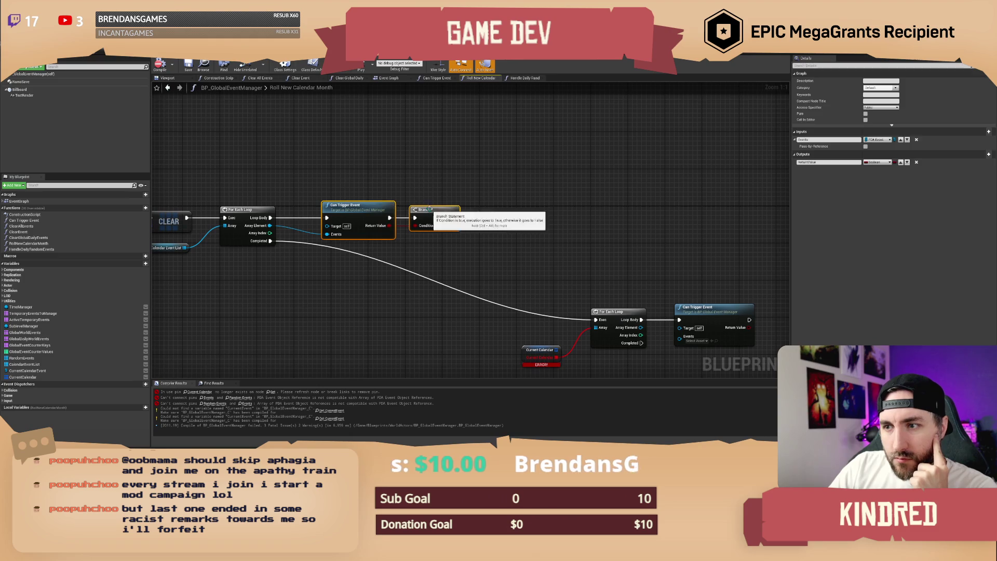
pyautogui.click(407, 187)
# Move the lower loop chain up beneath the upper chain, leaving room right of Branch.
pyautogui.moveTo(474, 270)
pyautogui.mouseDown()
pyautogui.moveTo(675, 285)
pyautogui.moveTo(340, 333)
pyautogui.mouseUp()
pyautogui.moveTo(363, 208)
pyautogui.mouseDown()
pyautogui.moveTo(341, 276)
pyautogui.moveTo(320, 276)
pyautogui.mouseUp()
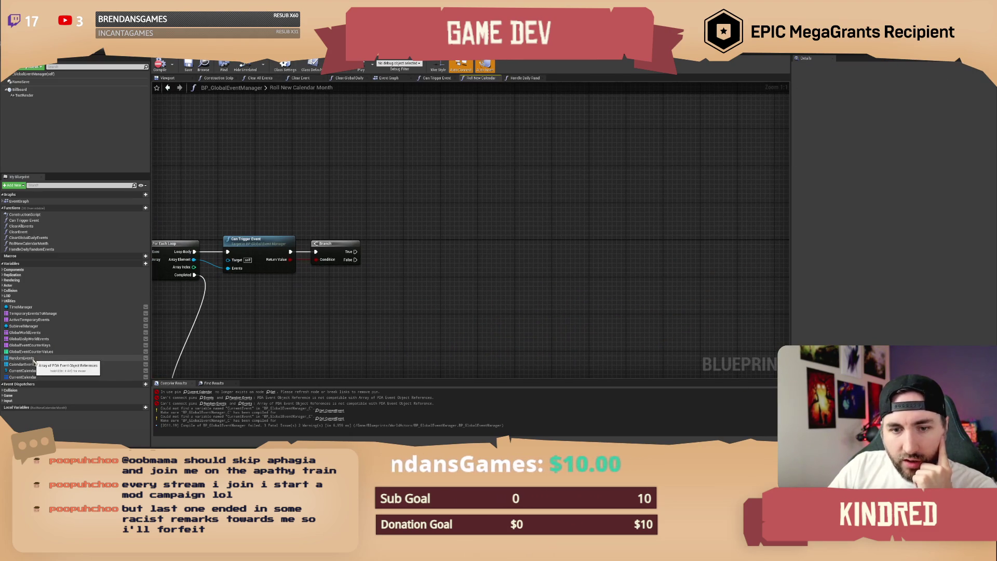
pyautogui.moveTo(286, 335)
pyautogui.mouseDown()
pyautogui.moveTo(278, 327)
pyautogui.moveTo(461, 300)
pyautogui.moveTo(372, 263)
pyautogui.mouseUp()
pyautogui.moveTo(361, 181); pyautogui.dragTo(335, 182)
pyautogui.moveTo(478, 187); pyautogui.dragTo(338, 194)
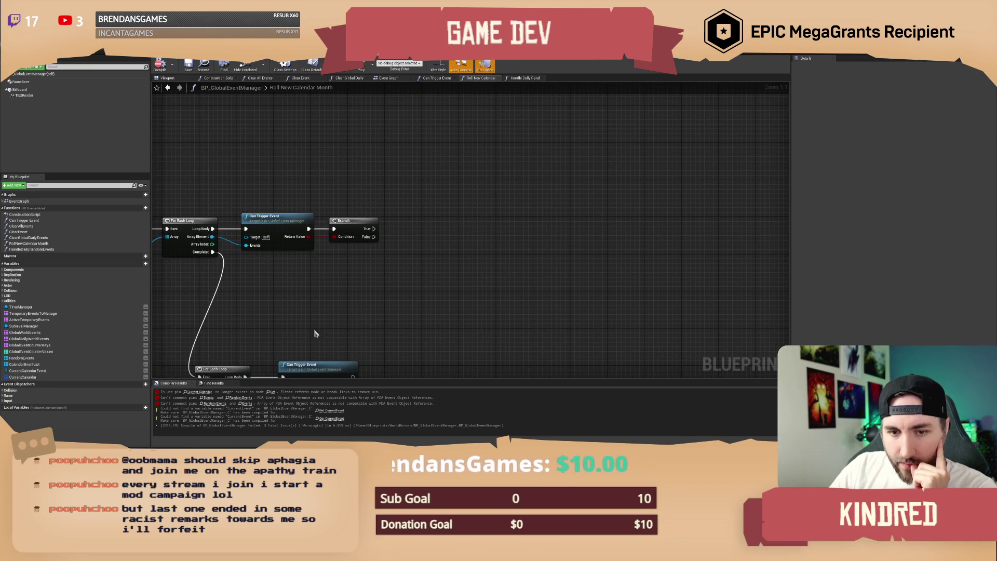
pyautogui.rightClick(384, 280)
# Place a Random Integer in Range node below the Branch and drag in a Current Calendar getter.
pyautogui.write('random in')
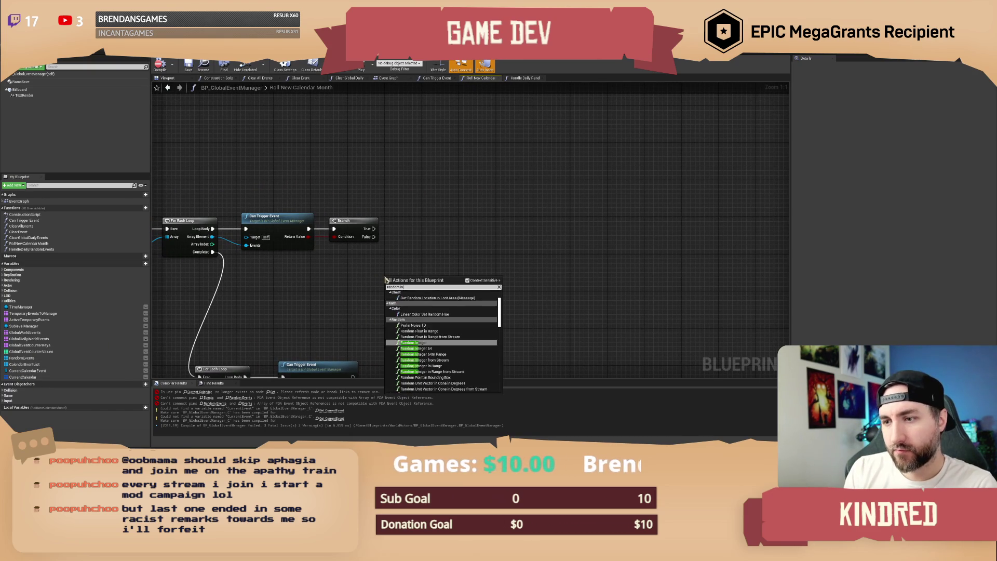
pyautogui.write('t in range')
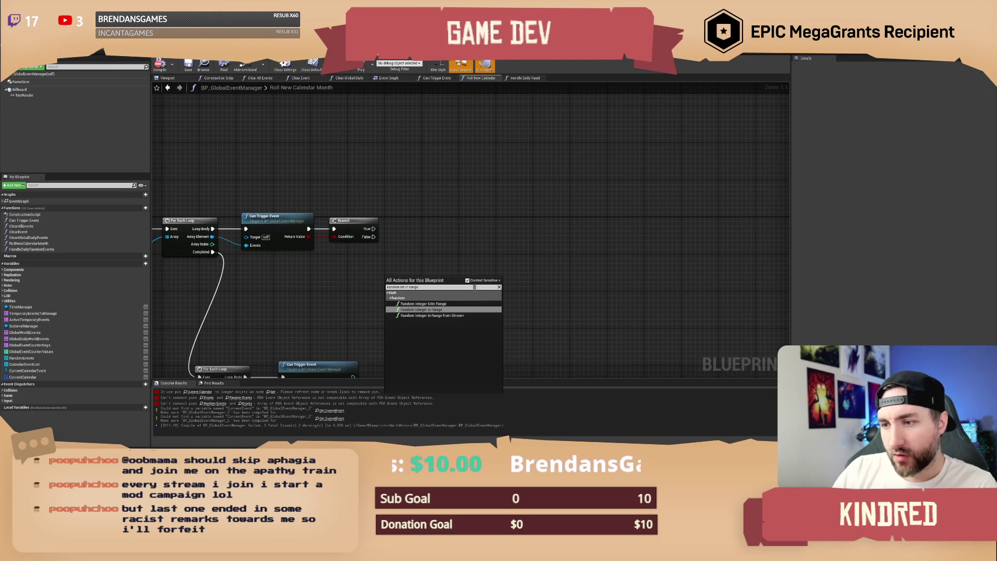
pyautogui.click(449, 310)
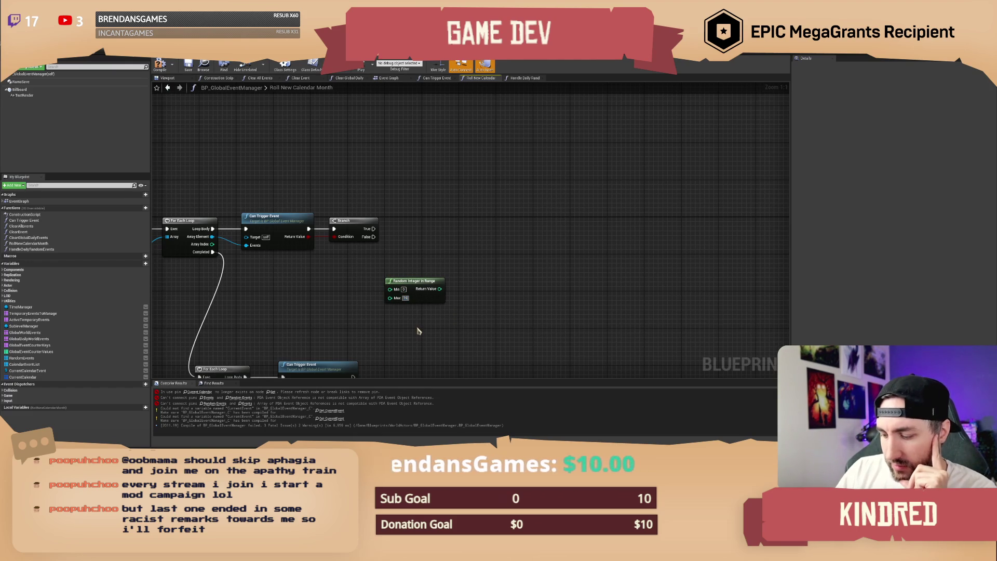
pyautogui.moveTo(419, 331); pyautogui.dragTo(470, 319)
pyautogui.moveTo(471, 270); pyautogui.dragTo(402, 269)
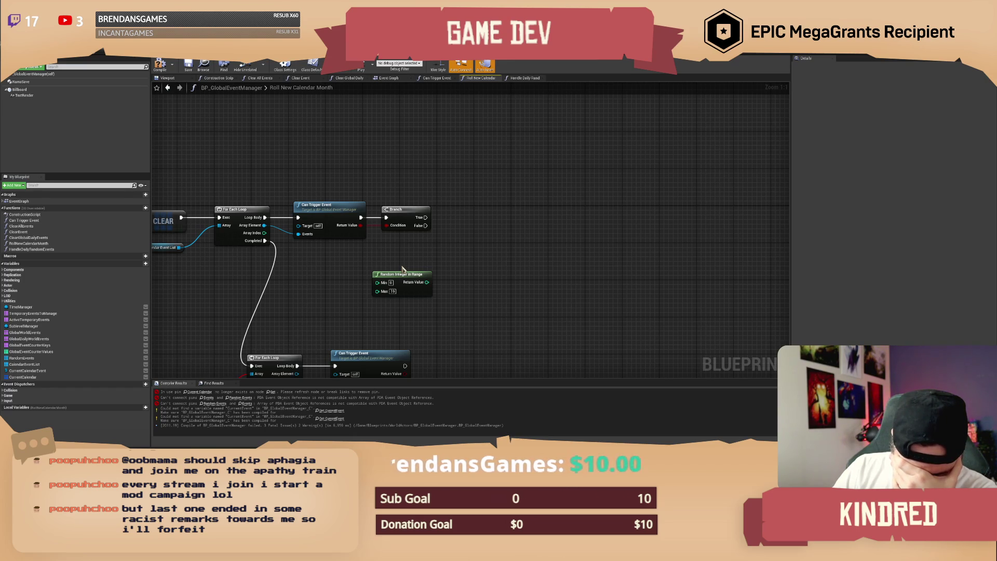
pyautogui.moveTo(403, 268); pyautogui.dragTo(360, 276)
pyautogui.click(24, 378)
pyautogui.moveTo(24, 377); pyautogui.dragTo(466, 260)
# Try Add Unique and Add nodes on Current Calendar, deleting each one.
pyautogui.write('add unique')
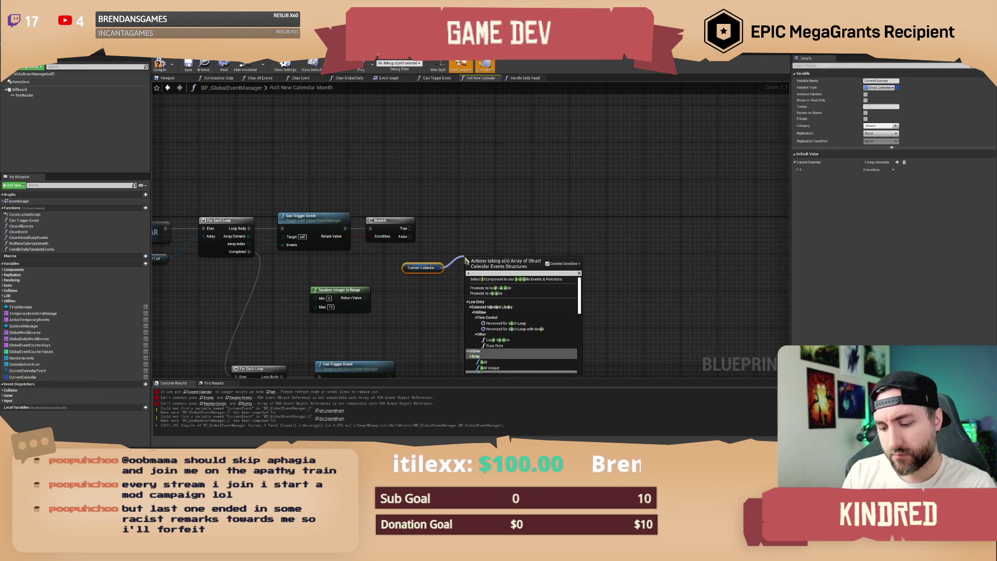
pyautogui.press('Return')
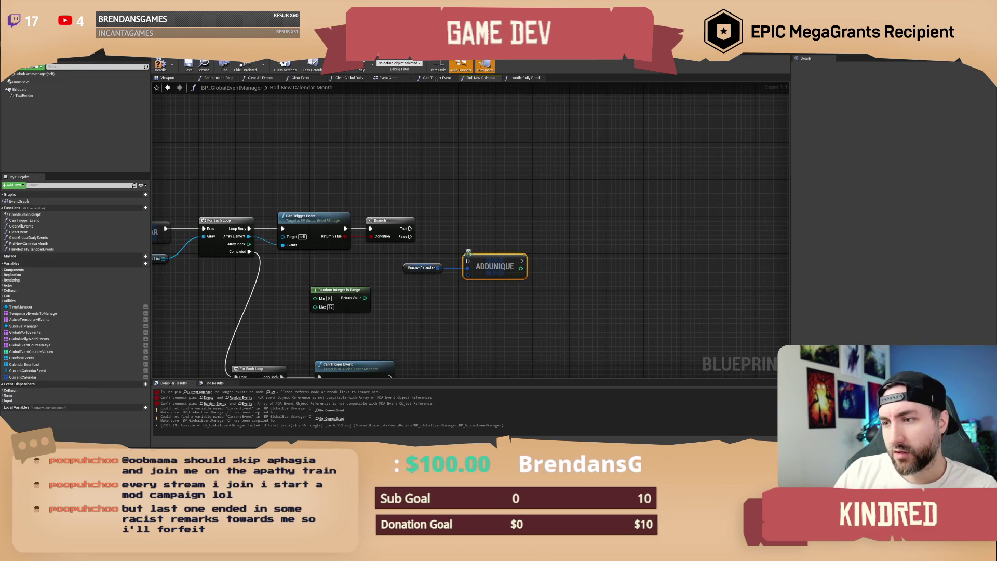
pyautogui.moveTo(412, 228)
pyautogui.mouseDown()
pyautogui.moveTo(468, 261)
pyautogui.moveTo(473, 247)
pyautogui.mouseUp()
pyautogui.press('Delete')
pyautogui.write('add')
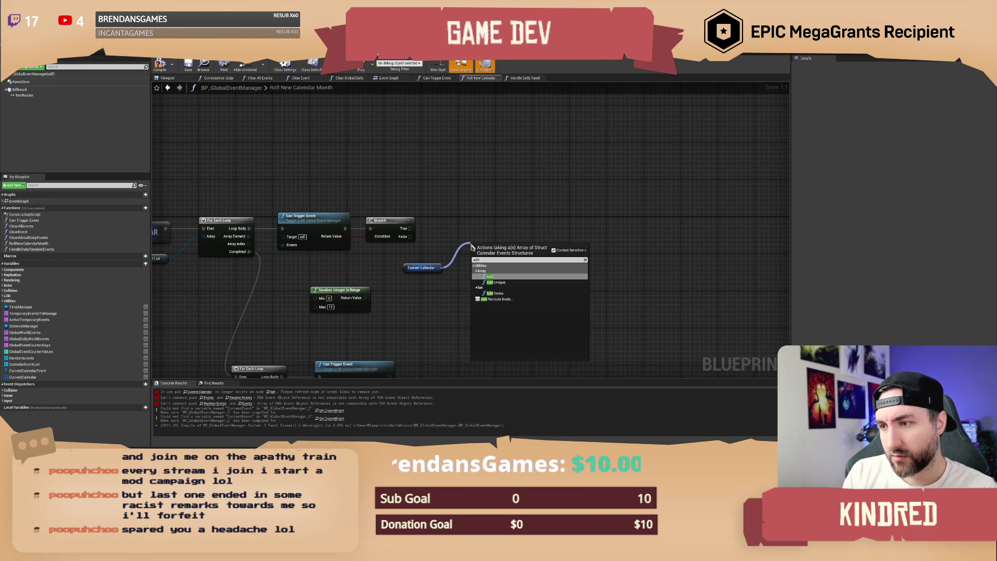
pyautogui.press('Return')
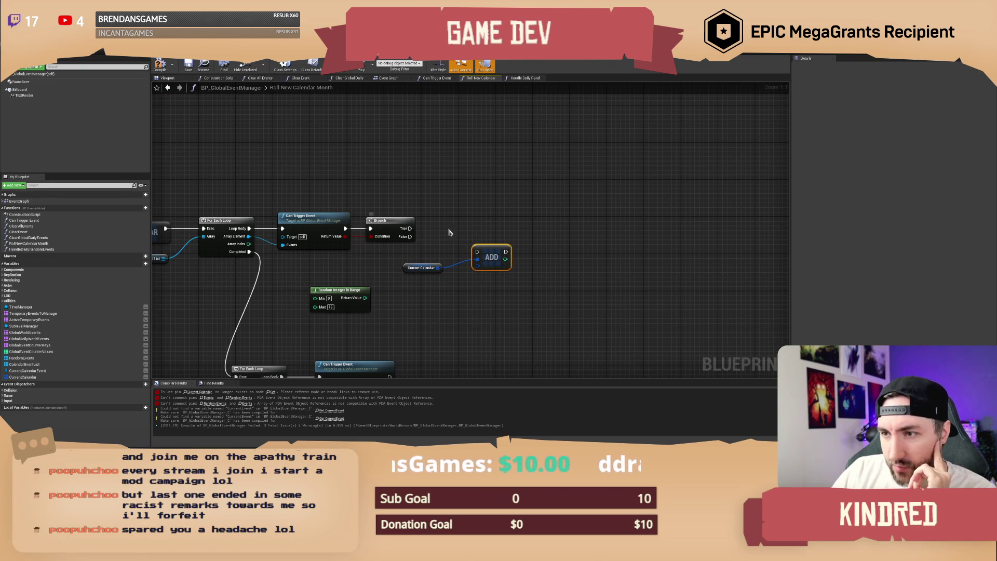
pyautogui.press('Delete')
pyautogui.moveTo(443, 264); pyautogui.dragTo(480, 248)
pyautogui.write('add uni')
pyautogui.press('Return')
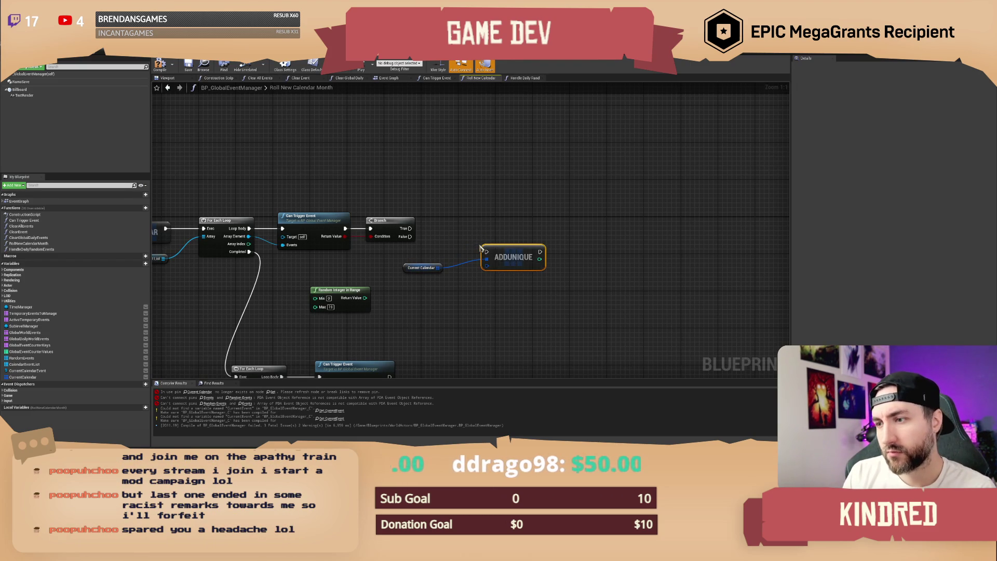
pyautogui.moveTo(410, 229)
pyautogui.mouseDown()
pyautogui.moveTo(486, 254)
pyautogui.moveTo(410, 228)
pyautogui.mouseUp()
pyautogui.press('Delete')
# Insert into Current Calendar on Branch True, fed by a Make Struct Calendar Events.
pyautogui.write('insert')
pyautogui.press('Return')
pyautogui.moveTo(489, 268)
pyautogui.mouseDown()
pyautogui.moveTo(494, 236)
pyautogui.moveTo(510, 240)
pyautogui.moveTo(411, 297)
pyautogui.moveTo(249, 236)
pyautogui.mouseUp()
pyautogui.press('Return')
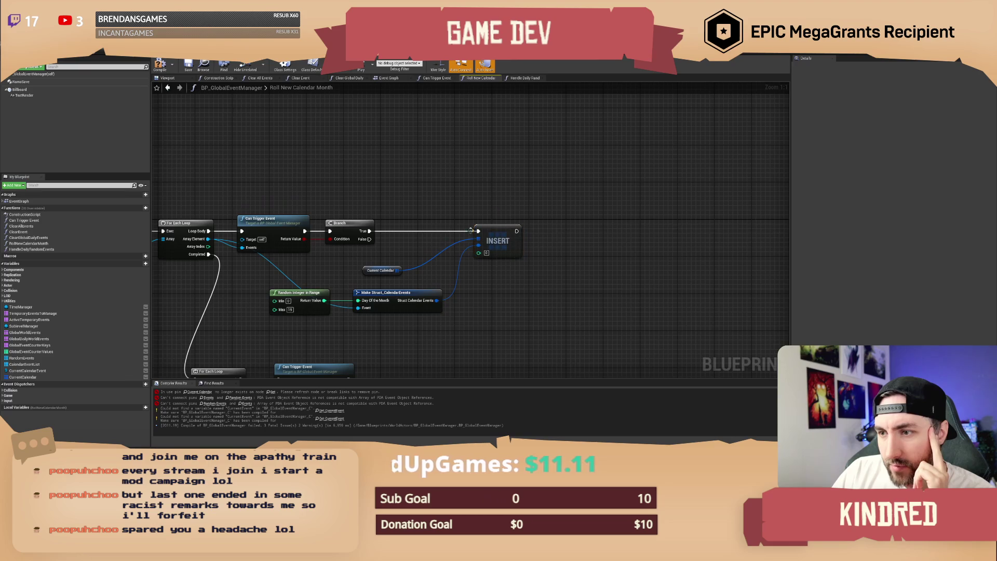
pyautogui.moveTo(327, 292); pyautogui.dragTo(332, 306)
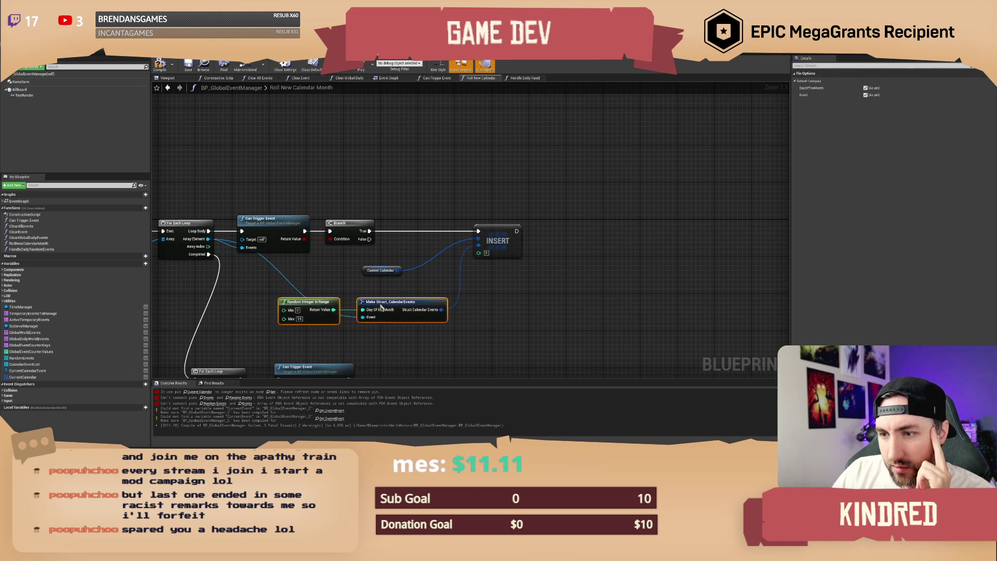
pyautogui.moveTo(410, 287); pyautogui.dragTo(410, 301)
pyautogui.moveTo(350, 316)
pyautogui.mouseDown()
pyautogui.moveTo(332, 316)
pyautogui.moveTo(387, 294)
pyautogui.moveTo(342, 295)
pyautogui.mouseUp()
# Promote the random integer to a local variable RandomDay, setting it after the Branch.
pyautogui.keyDown('alt'); pyautogui.click(416, 323); pyautogui.keyUp('alt')
pyautogui.rightClick(345, 305)
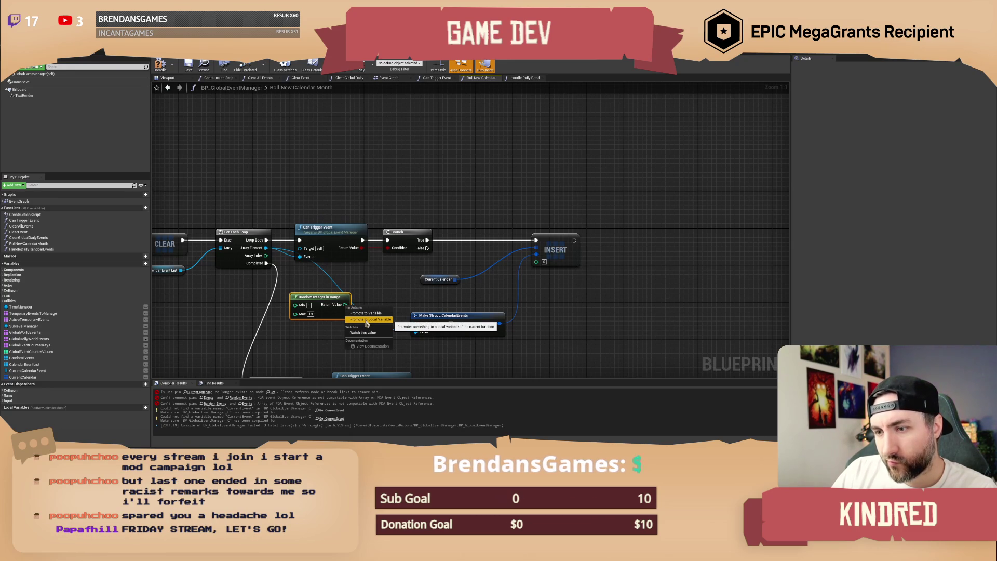
pyautogui.click(367, 320)
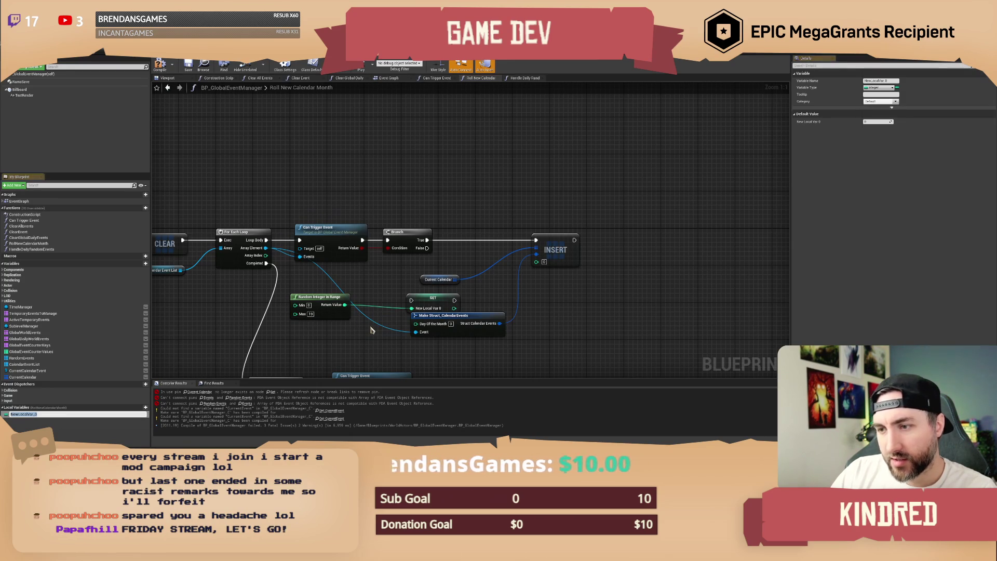
pyautogui.write('RandomDay')
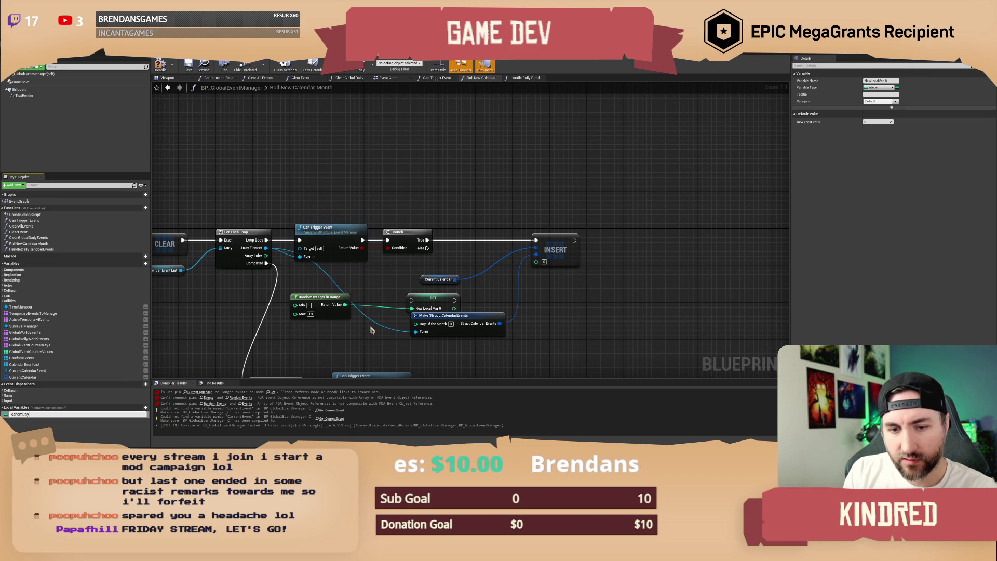
pyautogui.press('Return')
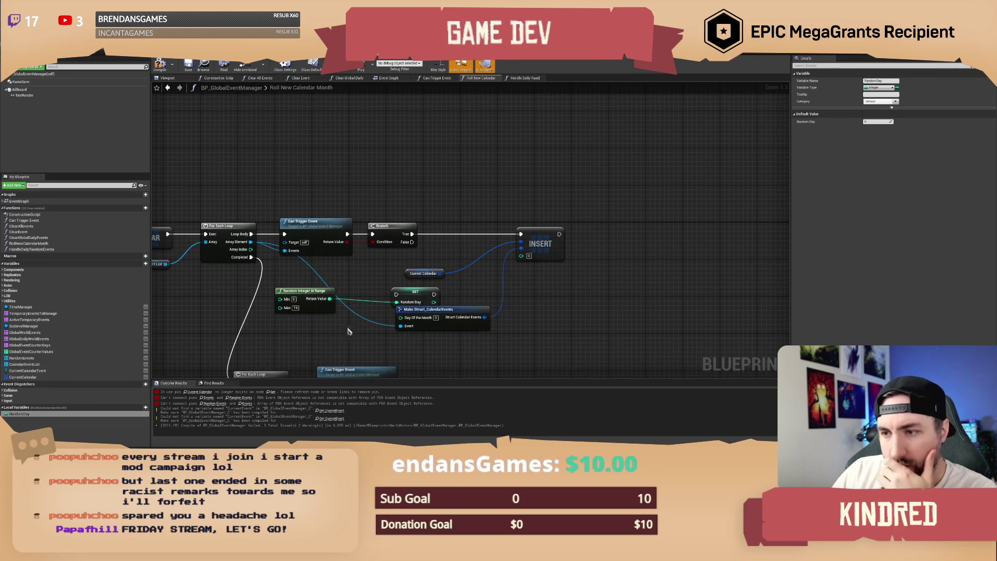
pyautogui.moveTo(423, 295)
pyautogui.mouseDown()
pyautogui.moveTo(463, 250)
pyautogui.moveTo(670, 236)
pyautogui.mouseUp()
# Shift the Current Calendar and struct nodes right, then create a new function.
pyautogui.moveTo(325, 268)
pyautogui.mouseDown()
pyautogui.moveTo(353, 320)
pyautogui.moveTo(548, 333)
pyautogui.mouseUp()
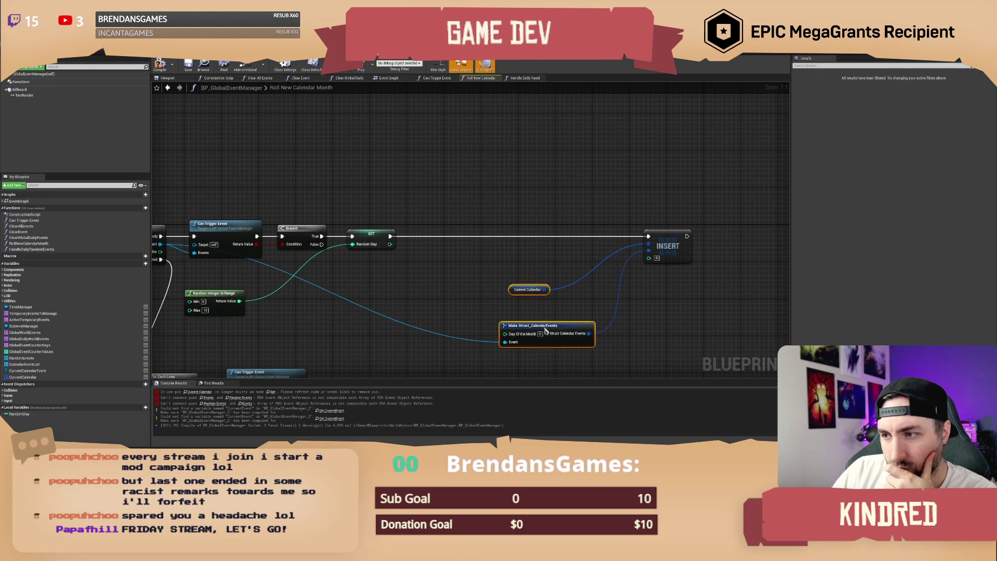
pyautogui.moveTo(214, 298); pyautogui.dragTo(281, 280)
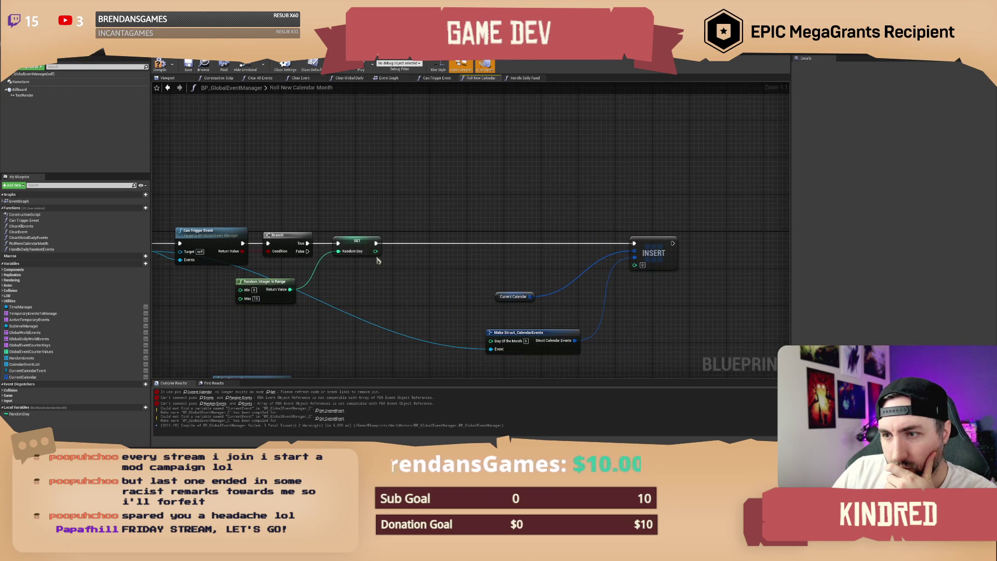
pyautogui.click(534, 292)
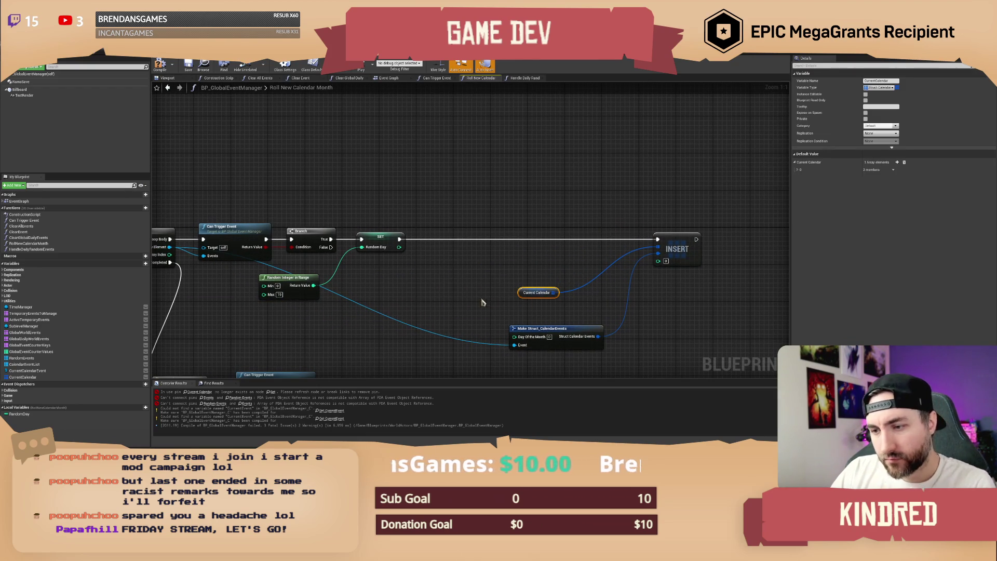
pyautogui.click(399, 185)
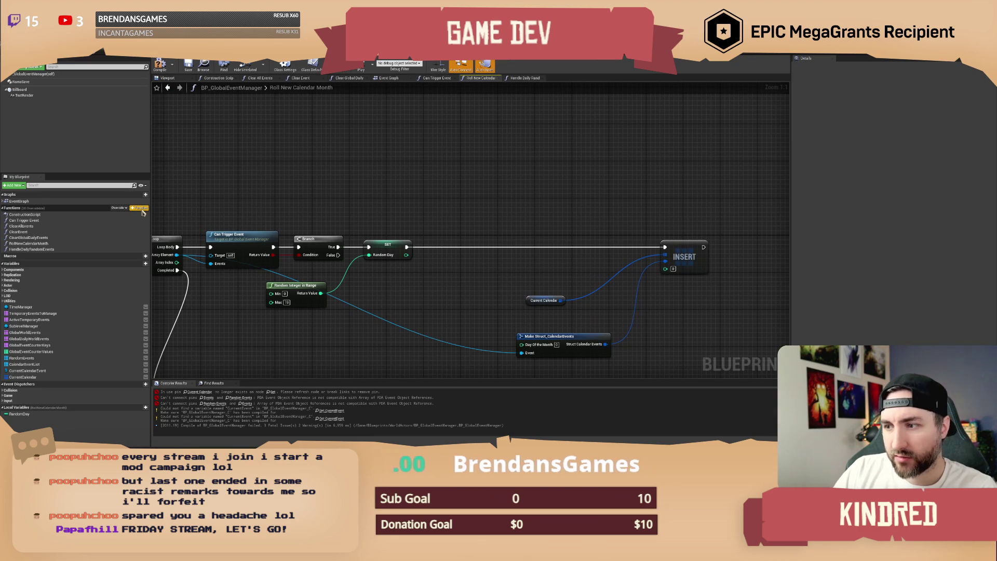
pyautogui.click(142, 210)
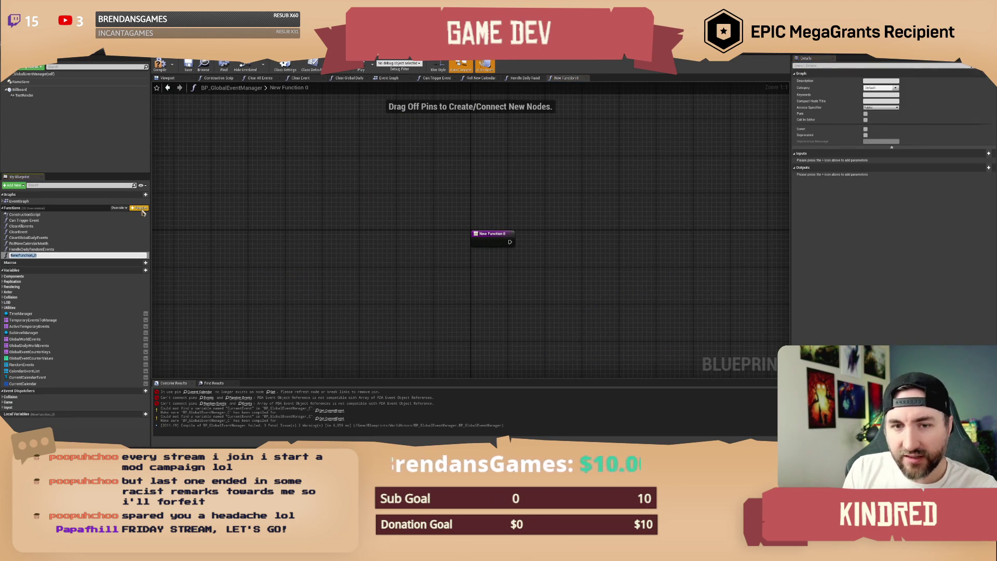
# Create a new function named CheckForEventOnSpecificDay.
pyautogui.write('Ch')
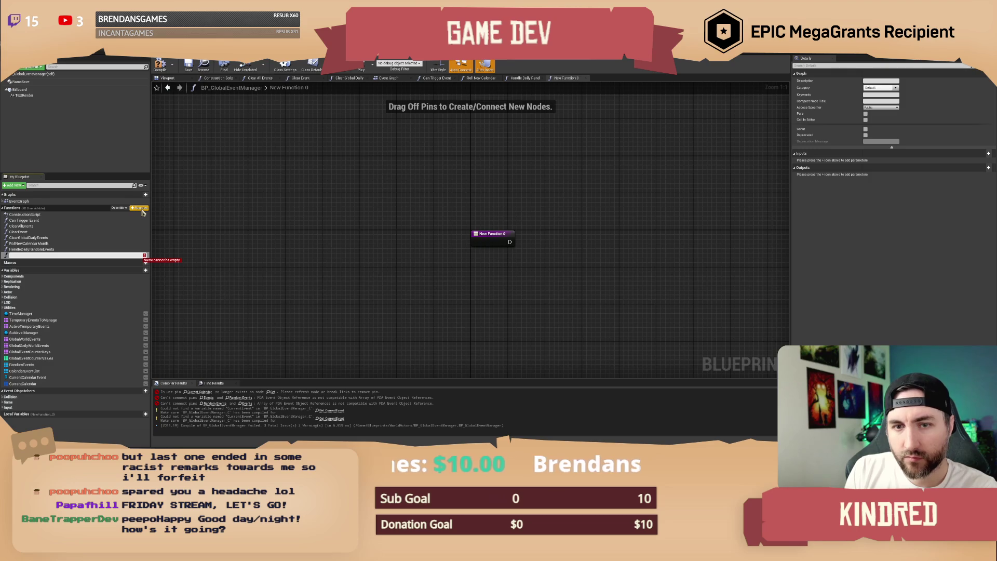
pyautogui.write('CheckForEventOnSpecificDay')
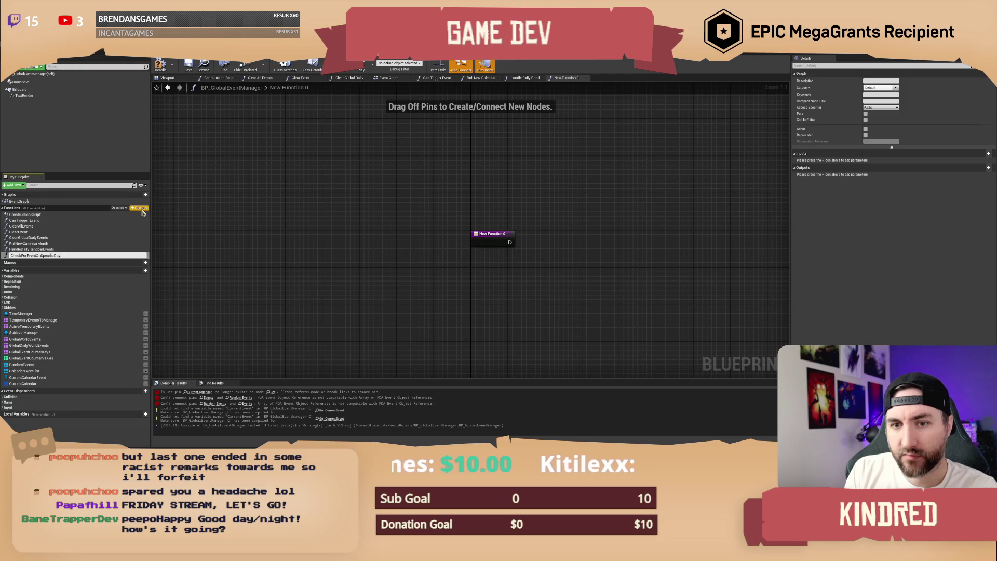
pyautogui.press('Return')
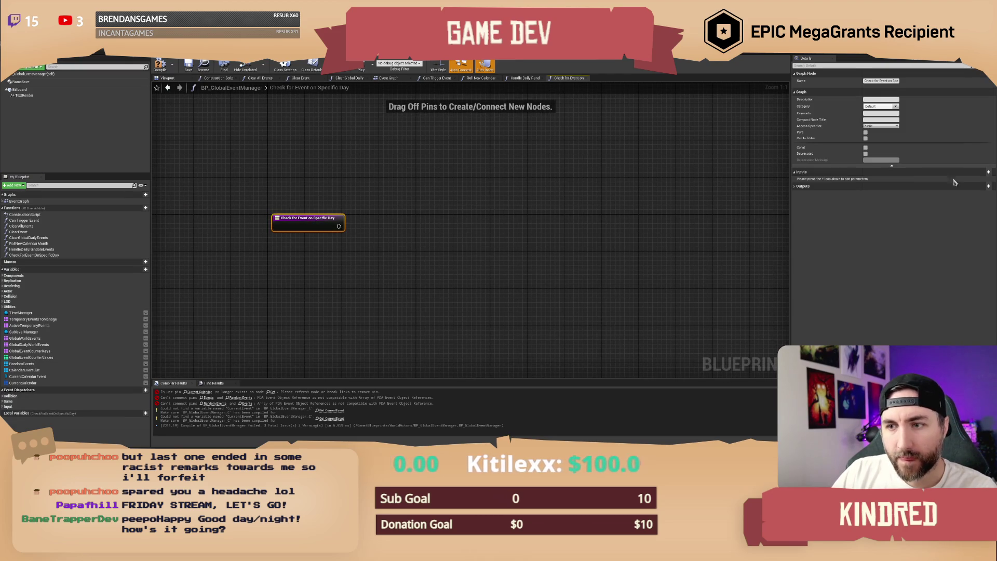
# Give the function an Integer input named DayOfTheMonth.
pyautogui.click(988, 172)
pyautogui.write('Moy')
pyautogui.press('Return')
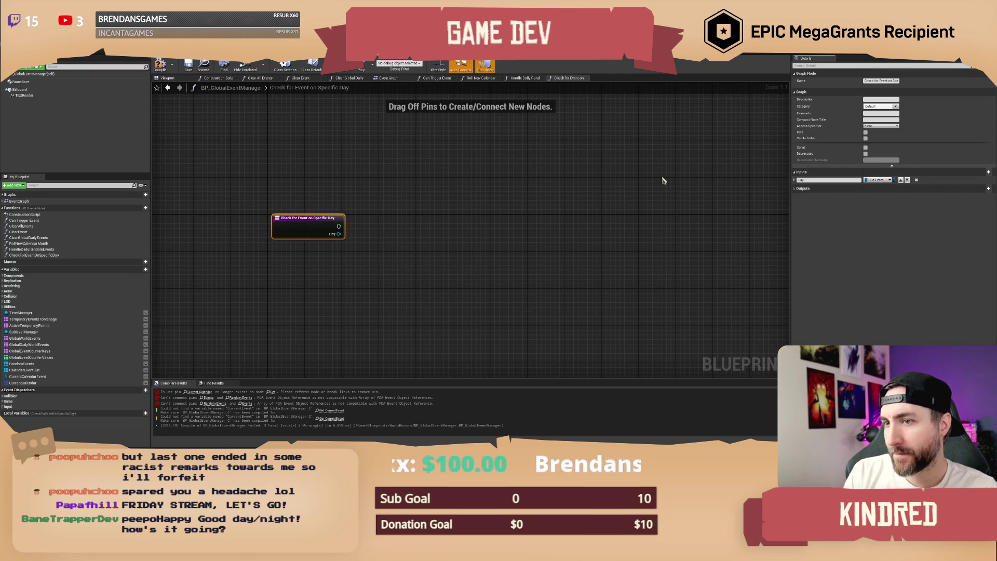
pyautogui.click(876, 180)
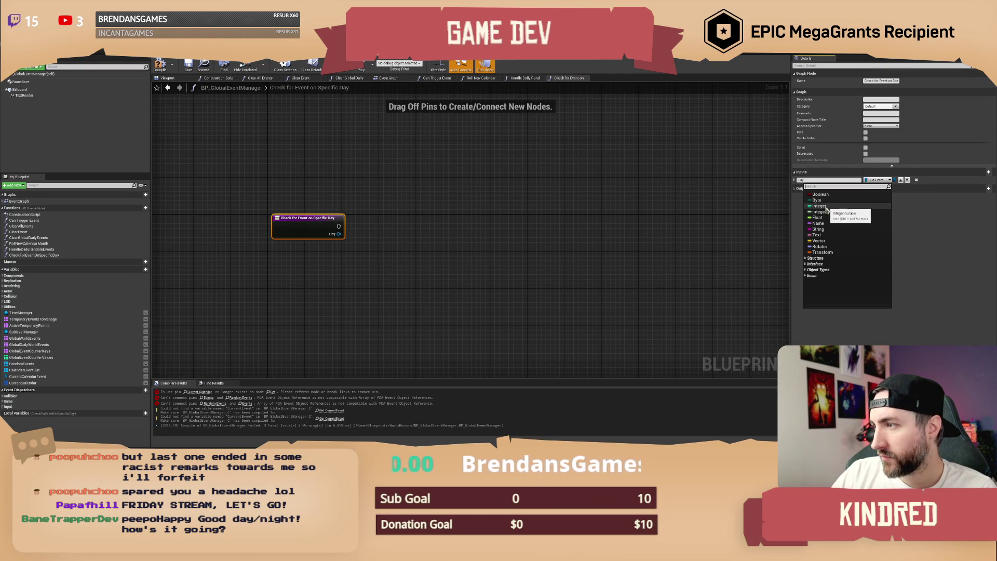
pyautogui.click(476, 249)
pyautogui.click(320, 218)
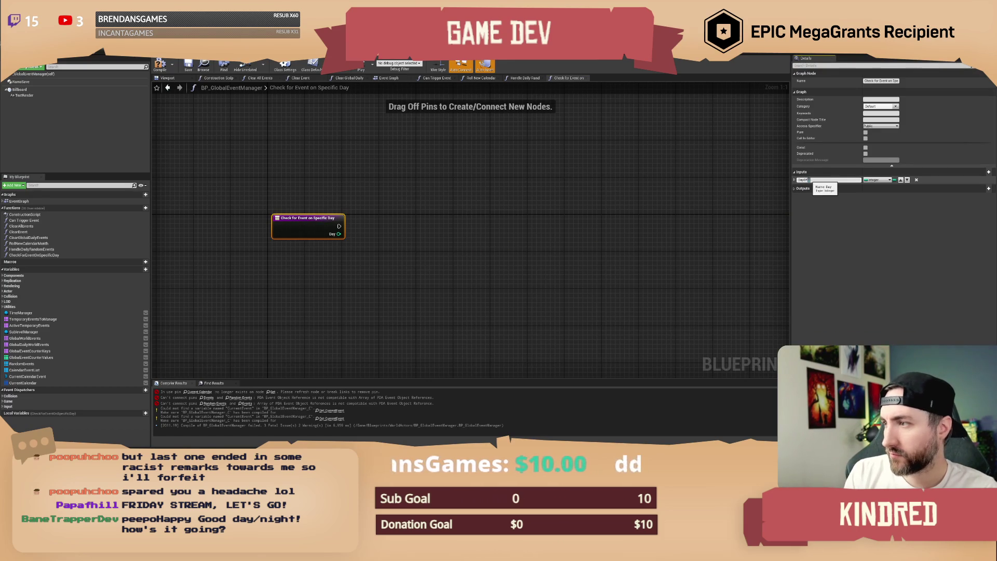
pyautogui.write('TheMonth')
pyautogui.press('Return')
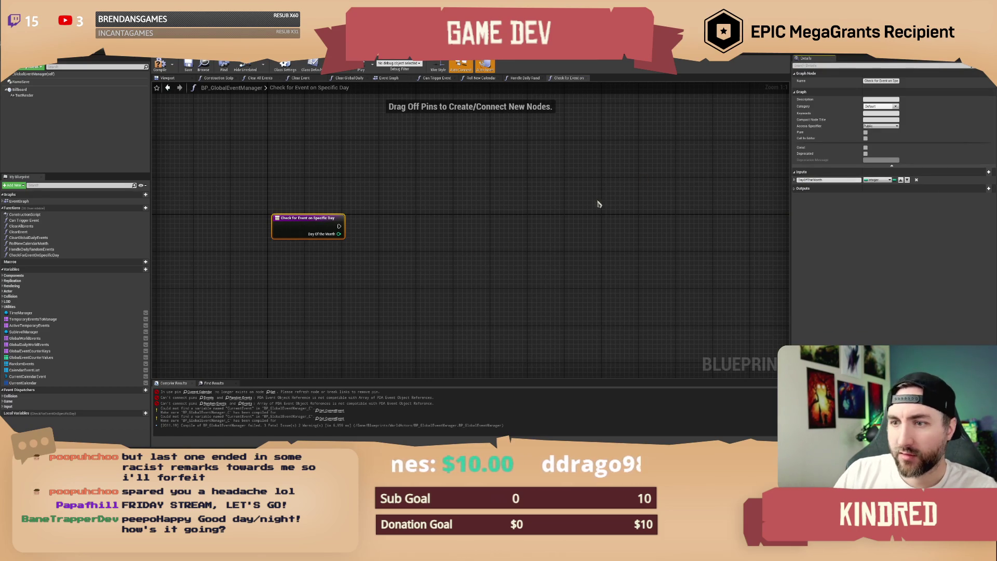
# Add a Current Calendar getter to the function graph.
pyautogui.moveTo(463, 216); pyautogui.dragTo(411, 212)
pyautogui.moveTo(336, 273); pyautogui.dragTo(302, 273)
pyautogui.moveTo(30, 385); pyautogui.dragTo(333, 206)
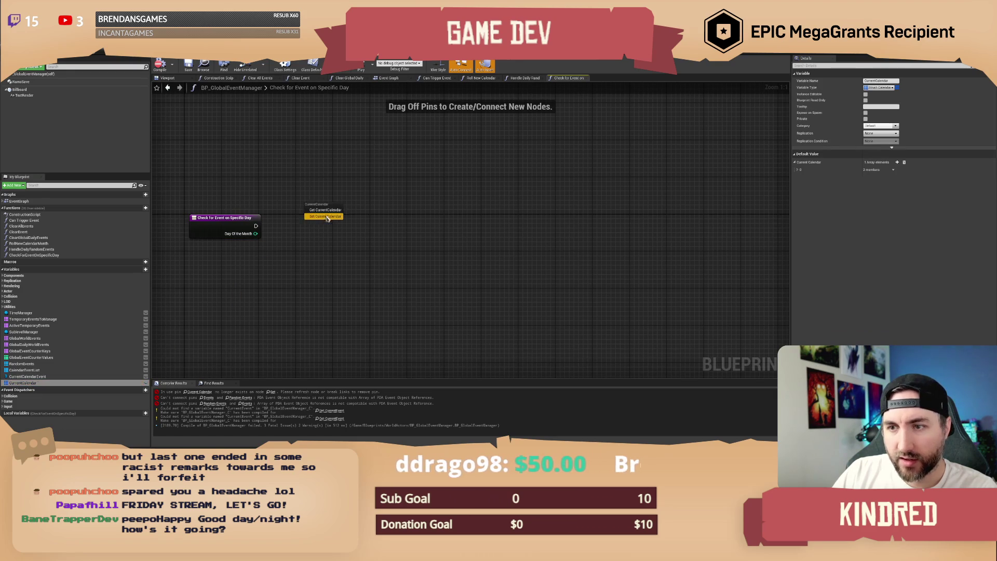
# Rename the function to Check For Calendar Event On Day.
pyautogui.click(249, 228)
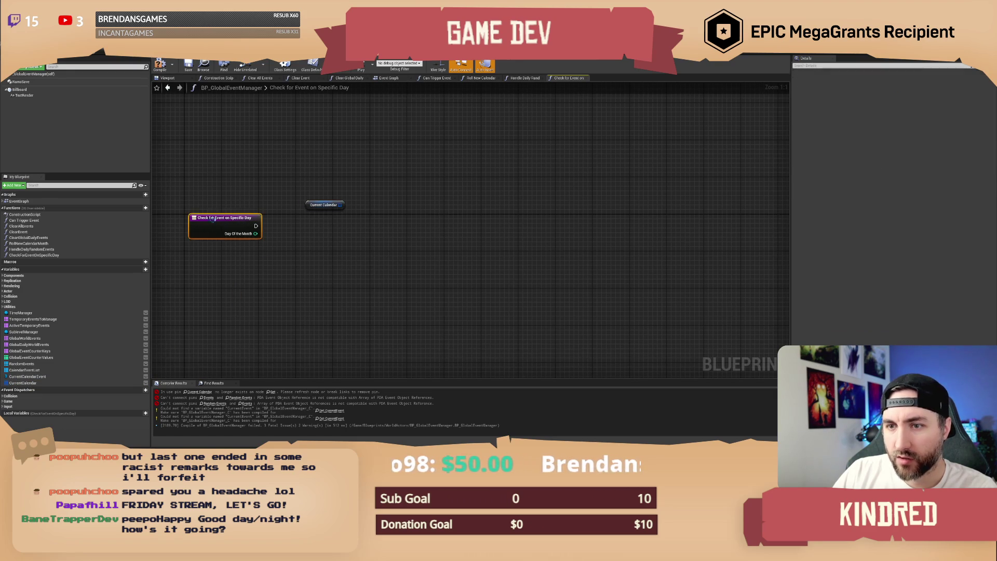
pyautogui.write('CheckForC')
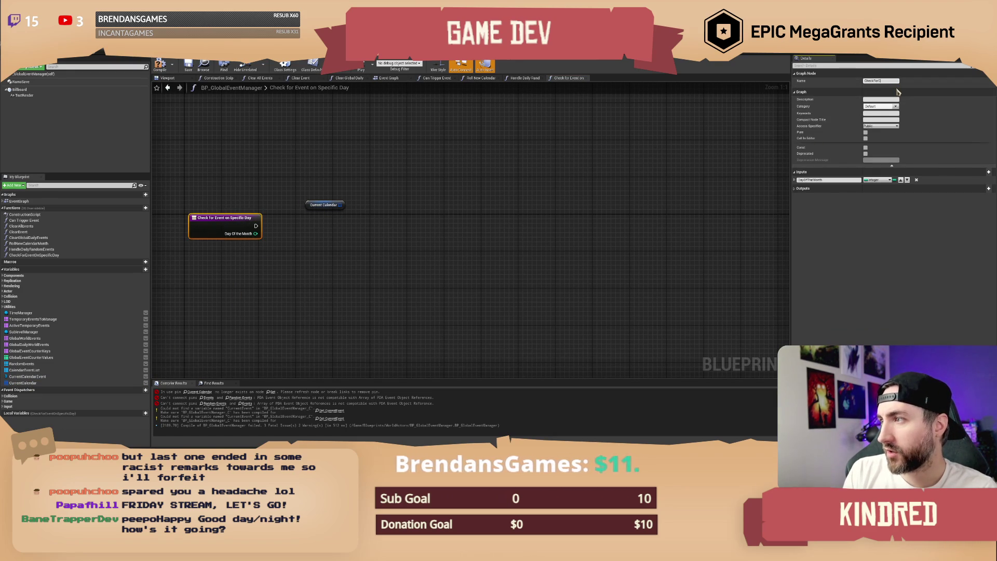
pyautogui.press('Return')
# Loop over Current Calendar with For Each Loop and break each Struct_CalendarEvents element.
pyautogui.moveTo(314, 207)
pyautogui.mouseDown()
pyautogui.moveTo(296, 227)
pyautogui.moveTo(297, 202)
pyautogui.moveTo(356, 211)
pyautogui.moveTo(342, 208)
pyautogui.mouseUp()
pyautogui.write('for e')
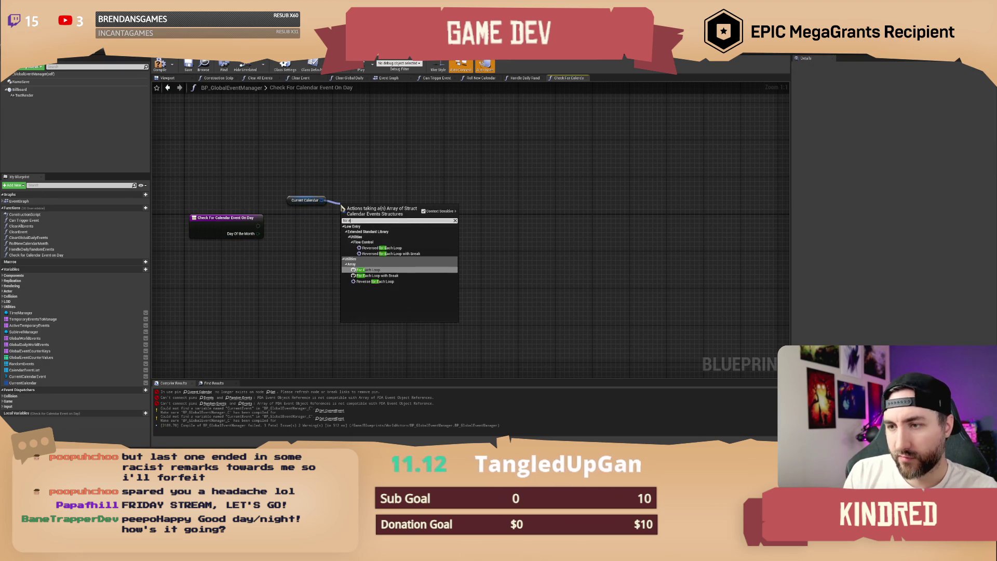
pyautogui.press('Return')
pyautogui.moveTo(346, 216); pyautogui.dragTo(258, 226)
pyautogui.moveTo(391, 225); pyautogui.dragTo(415, 228)
pyautogui.write('brea')
pyautogui.click(447, 250)
# Compare each event's day with the Day Of the Month input using ==.
pyautogui.moveTo(494, 239)
pyautogui.mouseDown()
pyautogui.moveTo(527, 261)
pyautogui.moveTo(555, 258)
pyautogui.moveTo(542, 254)
pyautogui.moveTo(497, 292)
pyautogui.mouseUp()
pyautogui.press('Return')
pyautogui.write('day of')
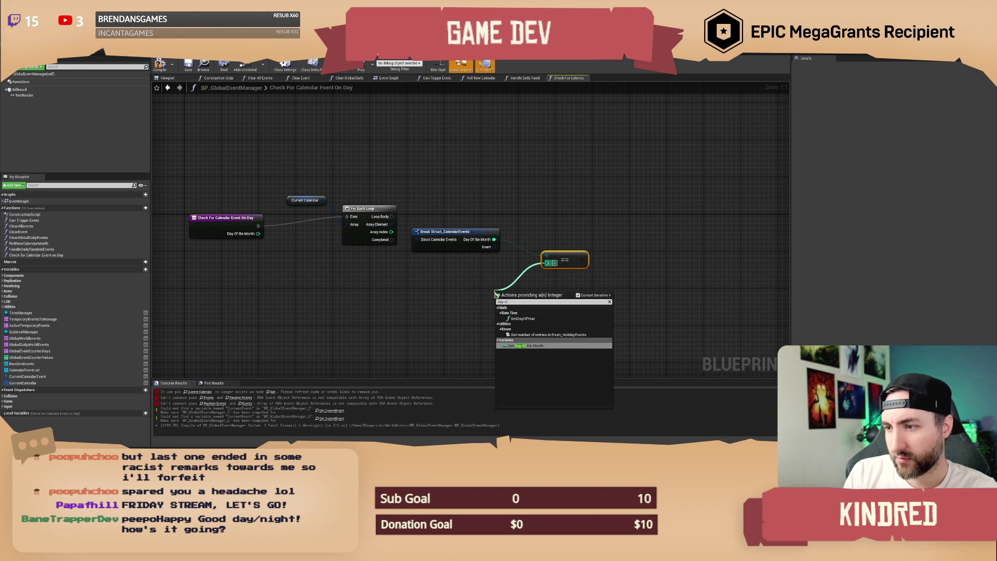
pyautogui.press('Return')
# Add a Branch on the comparison result, driven by the loop's Loop Body.
pyautogui.moveTo(577, 258); pyautogui.dragTo(605, 228)
pyautogui.write('ff')
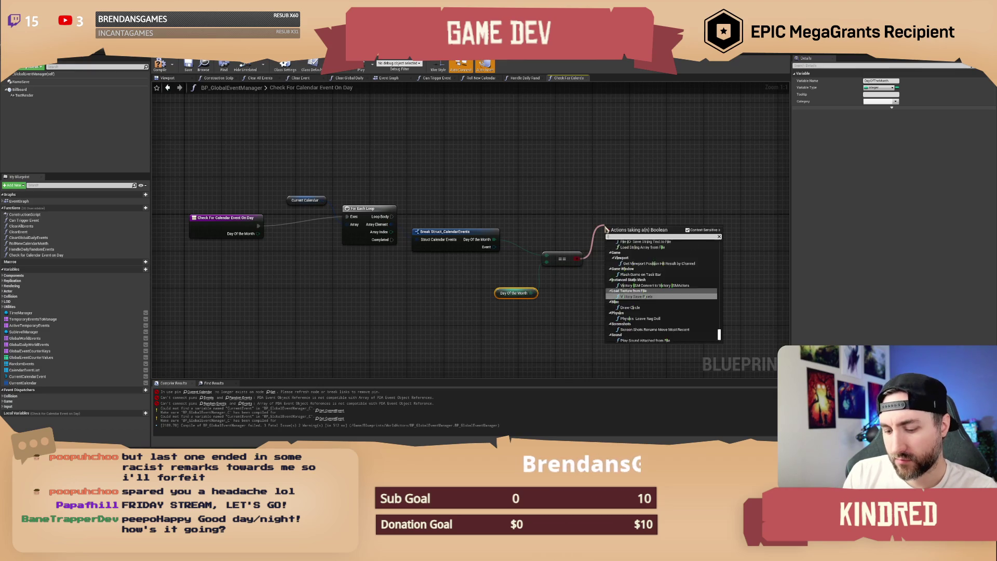
pyautogui.press('Return')
pyautogui.moveTo(391, 216); pyautogui.dragTo(611, 235)
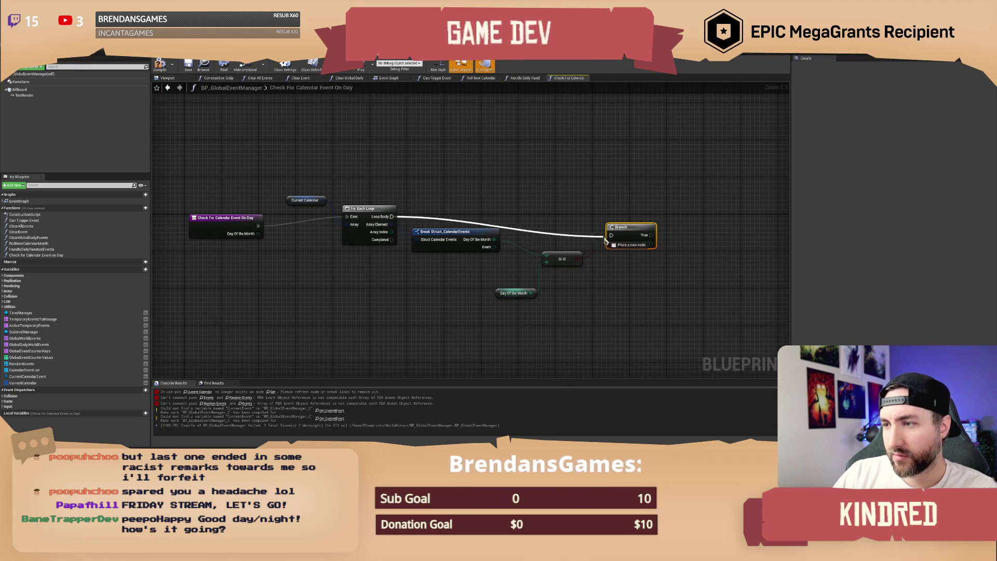
# Tidy the layout of the For Each Loop, Current Calendar, Branch and Day Of the Month nodes.
pyautogui.moveTo(371, 221); pyautogui.dragTo(362, 230)
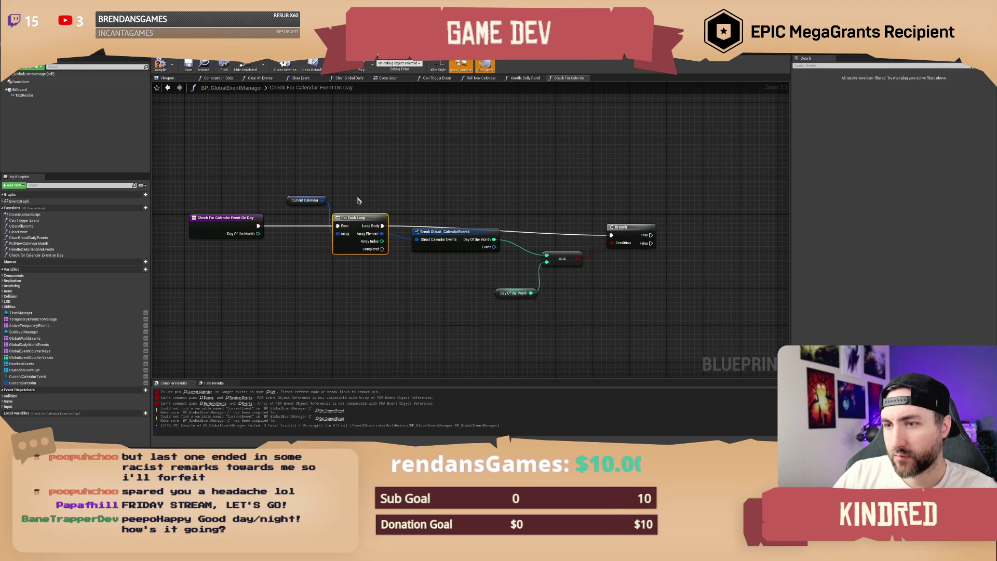
pyautogui.moveTo(306, 200); pyautogui.dragTo(307, 247)
pyautogui.click(350, 203)
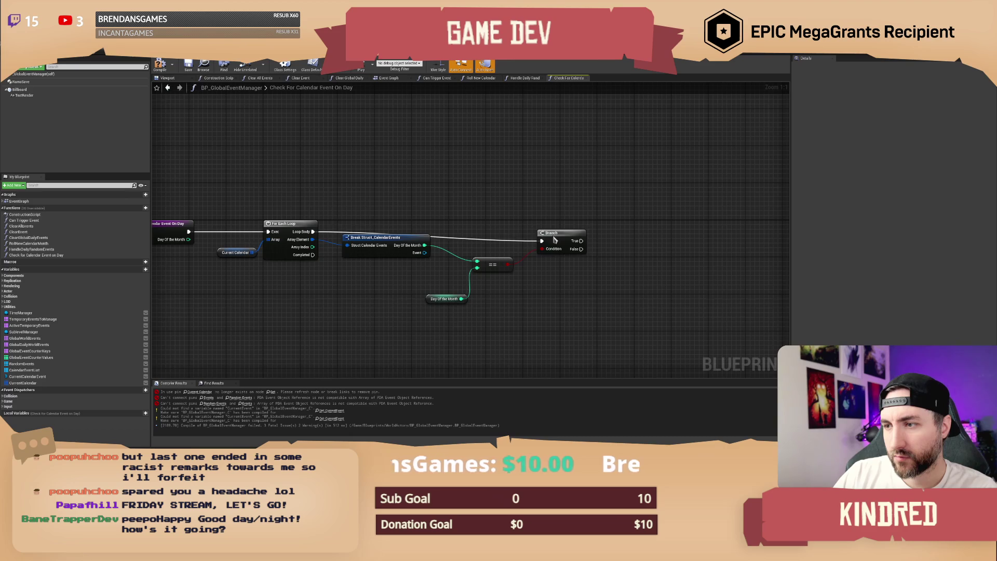
pyautogui.moveTo(554, 241); pyautogui.dragTo(564, 232)
pyautogui.click(535, 216)
pyautogui.moveTo(383, 299); pyautogui.dragTo(354, 281)
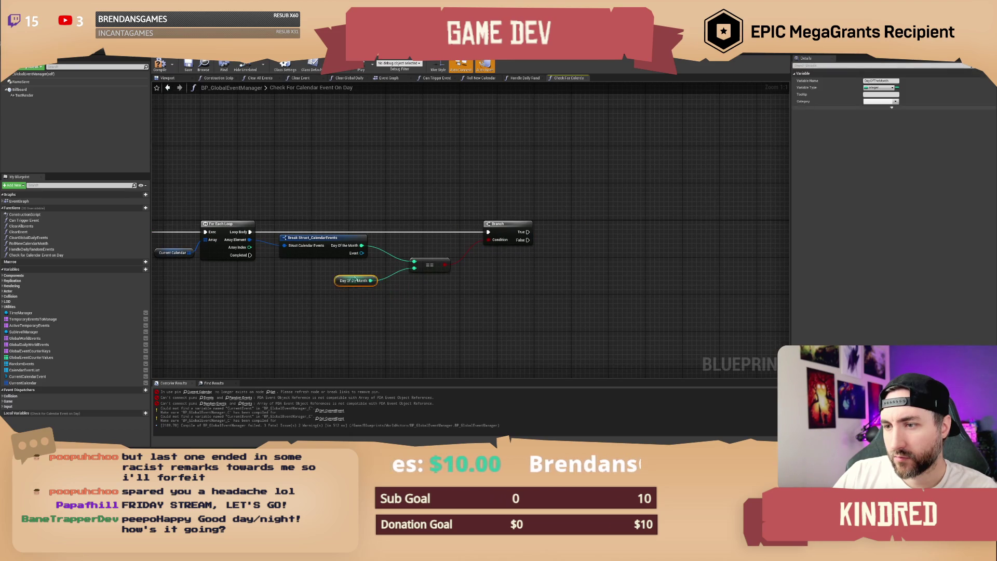
pyautogui.click(508, 275)
# Add a Return Node on the Branch's True path.
pyautogui.moveTo(490, 237); pyautogui.dragTo(544, 230)
pyautogui.write('return')
pyautogui.press('Return')
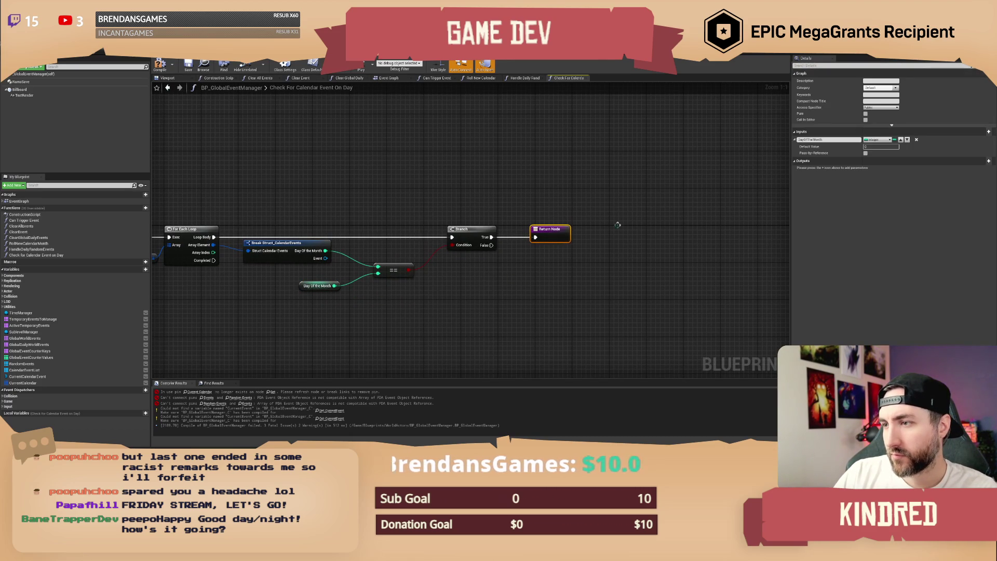
# Add a Boolean output parameter to the function's Return Node.
pyautogui.click(989, 161)
pyautogui.click(878, 168)
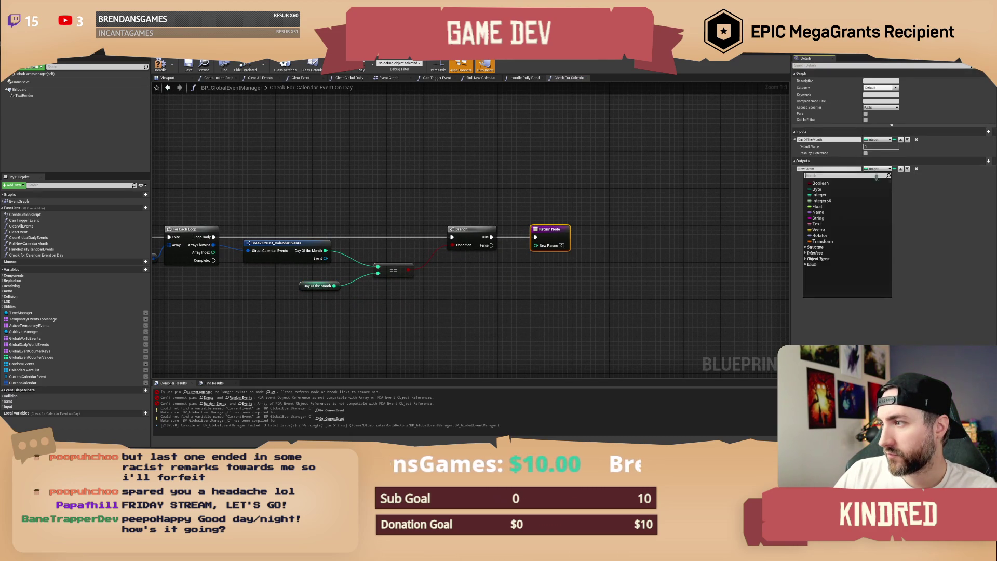
pyautogui.click(820, 183)
pyautogui.click(540, 200)
# Copy the Return Node onto the loop's Completed pin, returning false (unchecked).
pyautogui.moveTo(432, 193); pyautogui.dragTo(515, 169)
pyautogui.click(636, 211)
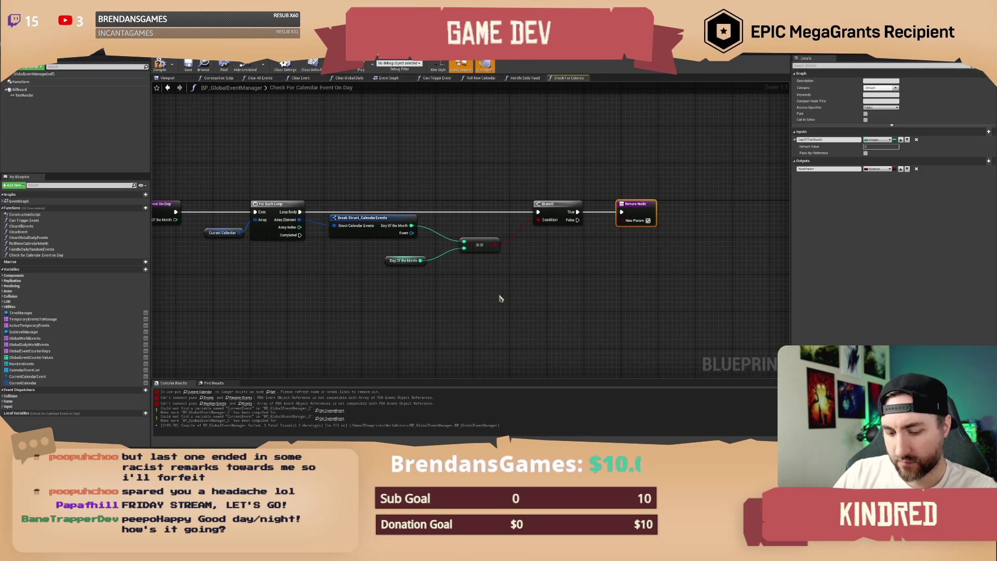
pyautogui.hotkey('ctrl', 'c')
pyautogui.hotkey('ctrl', 'v')
pyautogui.moveTo(300, 235)
pyautogui.mouseDown()
pyautogui.moveTo(435, 305)
pyautogui.moveTo(372, 283)
pyautogui.mouseUp()
pyautogui.click(385, 324)
pyautogui.click(388, 299)
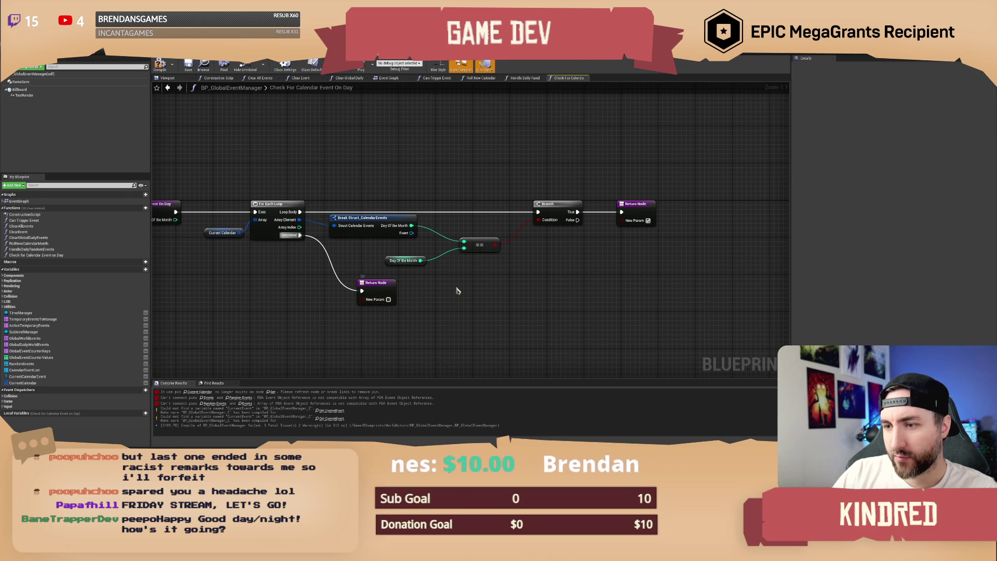
pyautogui.moveTo(285, 167); pyautogui.dragTo(343, 156)
# Rename the Boolean output FoundEvent and compile the blueprint.
pyautogui.click(160, 65)
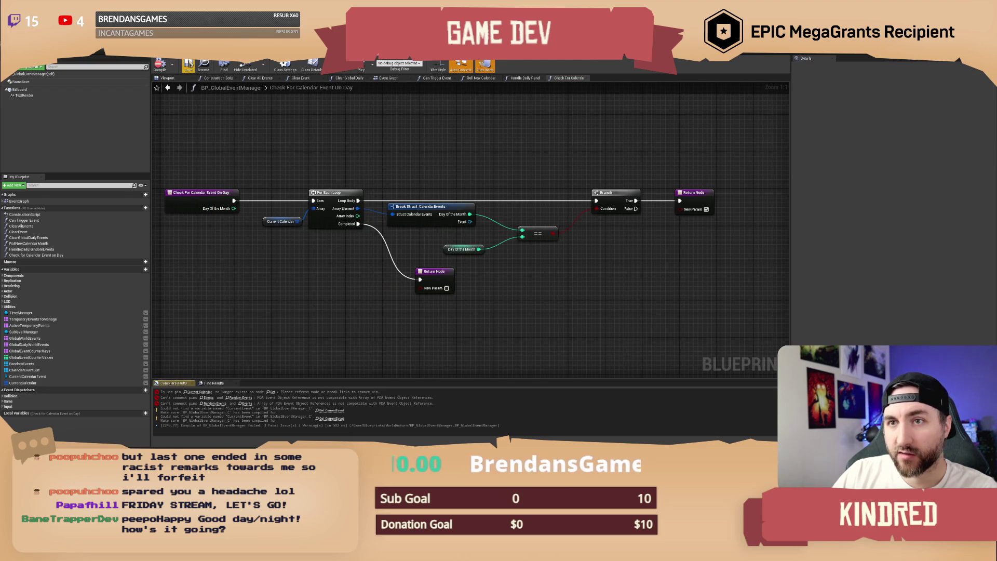
pyautogui.moveTo(434, 157)
pyautogui.mouseDown()
pyautogui.moveTo(456, 182)
pyautogui.moveTo(463, 178)
pyautogui.mouseUp()
pyautogui.moveTo(393, 176)
pyautogui.mouseDown()
pyautogui.moveTo(367, 154)
pyautogui.moveTo(453, 176)
pyautogui.mouseUp()
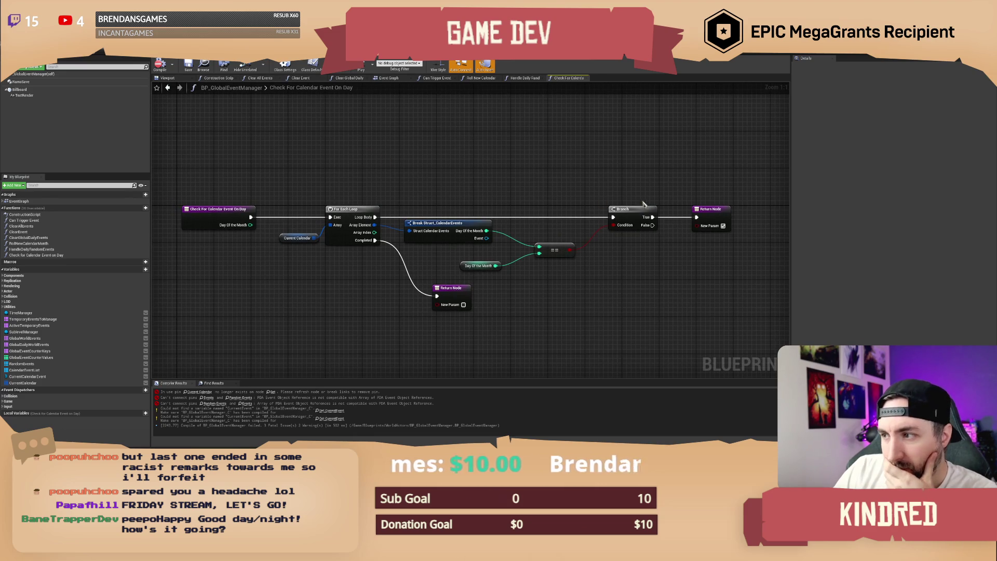
pyautogui.click(715, 209)
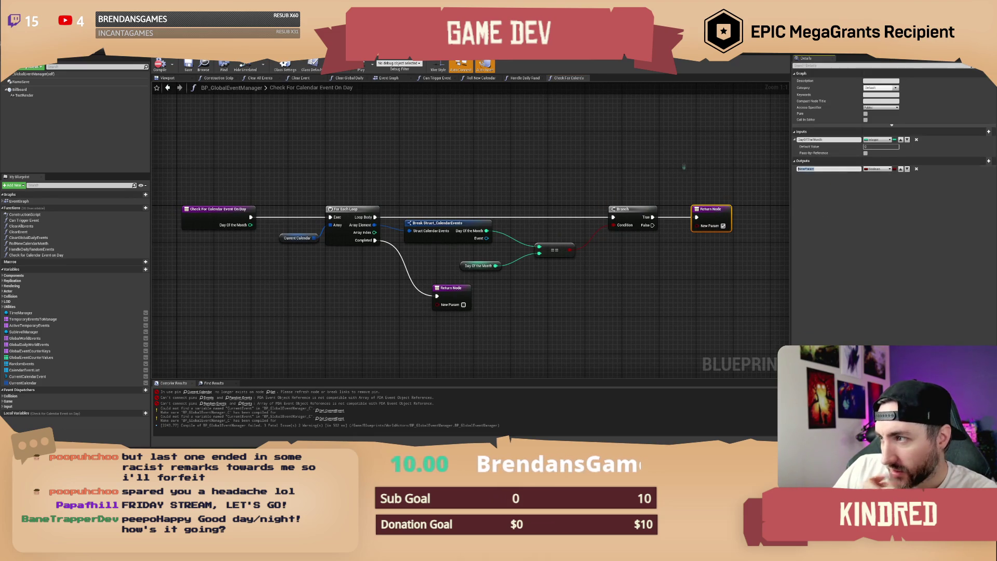
pyautogui.write('FoundEvent')
pyautogui.press('Return')
pyautogui.click(554, 178)
pyautogui.click(160, 65)
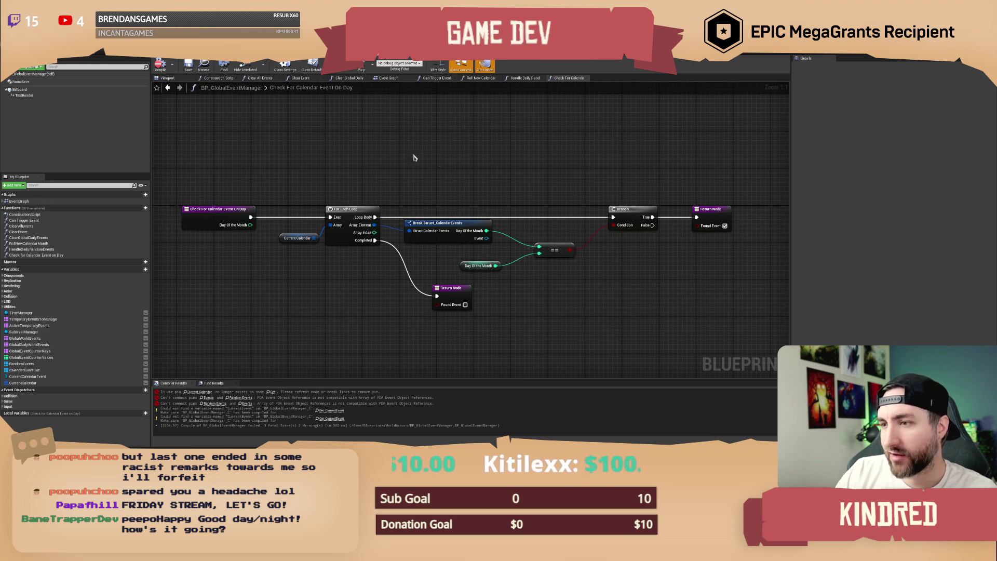
# Review the finished function graph and open Roll New Calendar Month.
pyautogui.moveTo(564, 175); pyautogui.dragTo(468, 179)
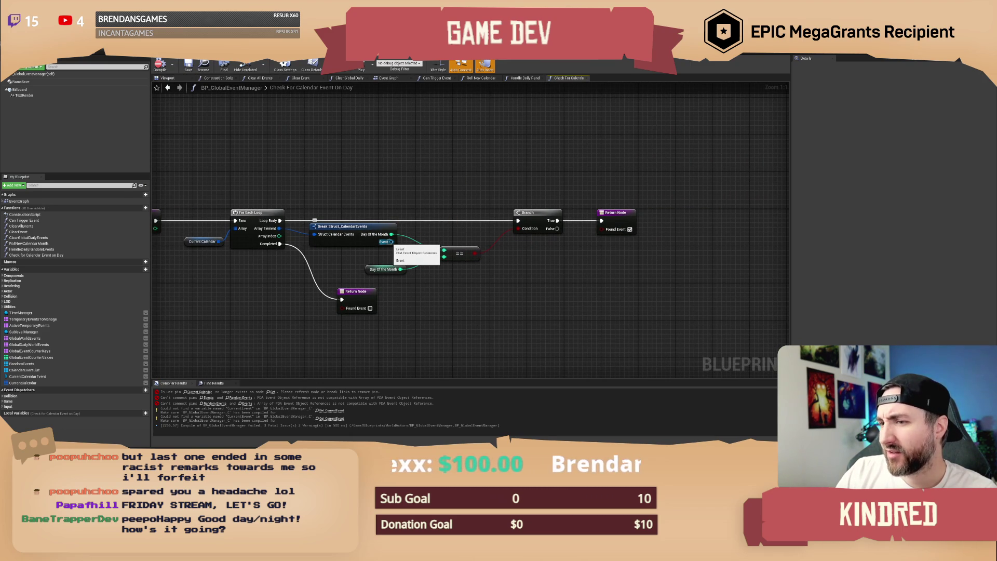
pyautogui.moveTo(373, 193)
pyautogui.mouseDown()
pyautogui.moveTo(409, 175)
pyautogui.moveTo(365, 164)
pyautogui.mouseUp()
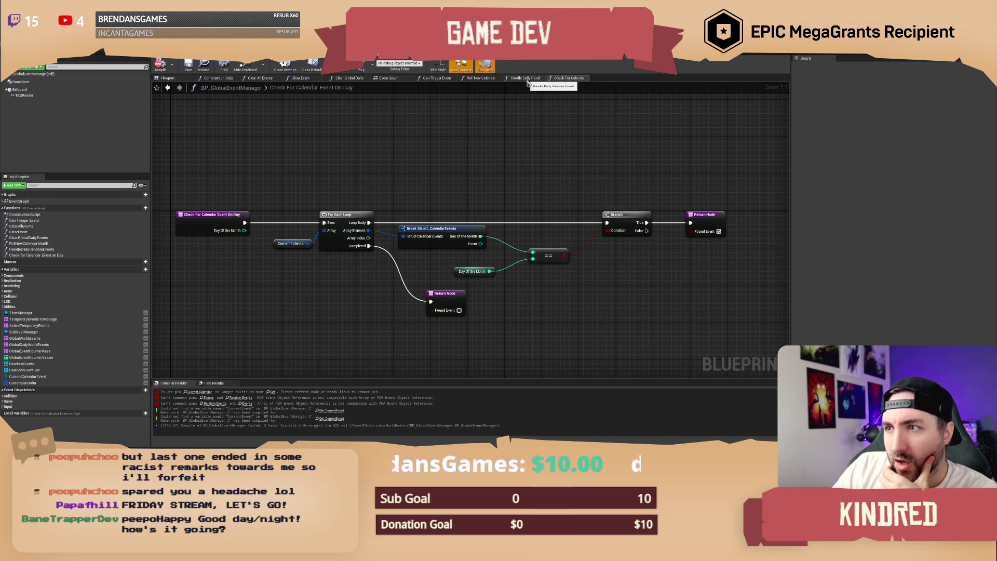
pyautogui.click(481, 78)
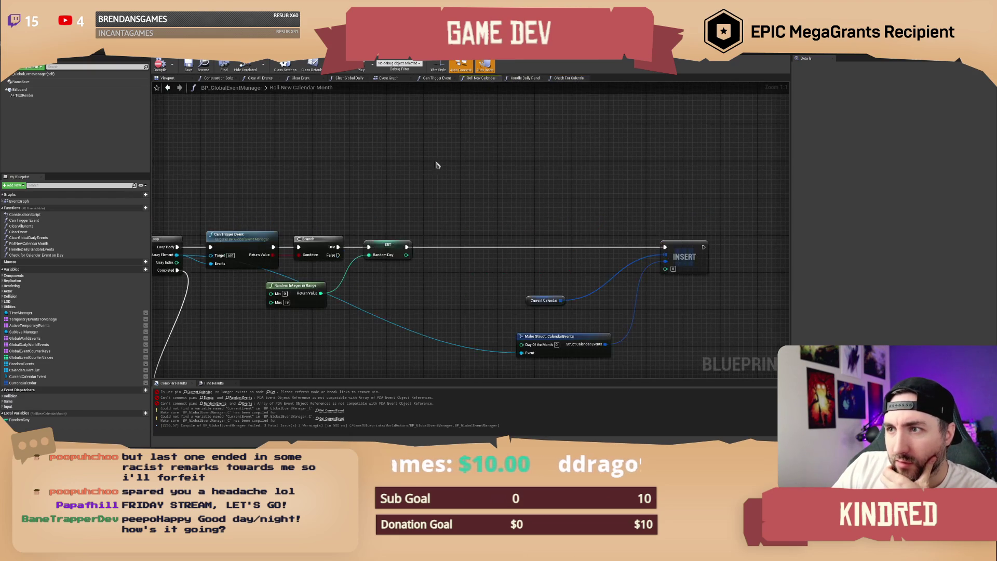
# Place a Check For Calendar Event On Day call, then mark the function Pure and compile.
pyautogui.moveTo(37, 255)
pyautogui.mouseDown()
pyautogui.moveTo(63, 260)
pyautogui.moveTo(434, 202)
pyautogui.moveTo(450, 174)
pyautogui.mouseUp()
pyautogui.doubleClick(474, 177)
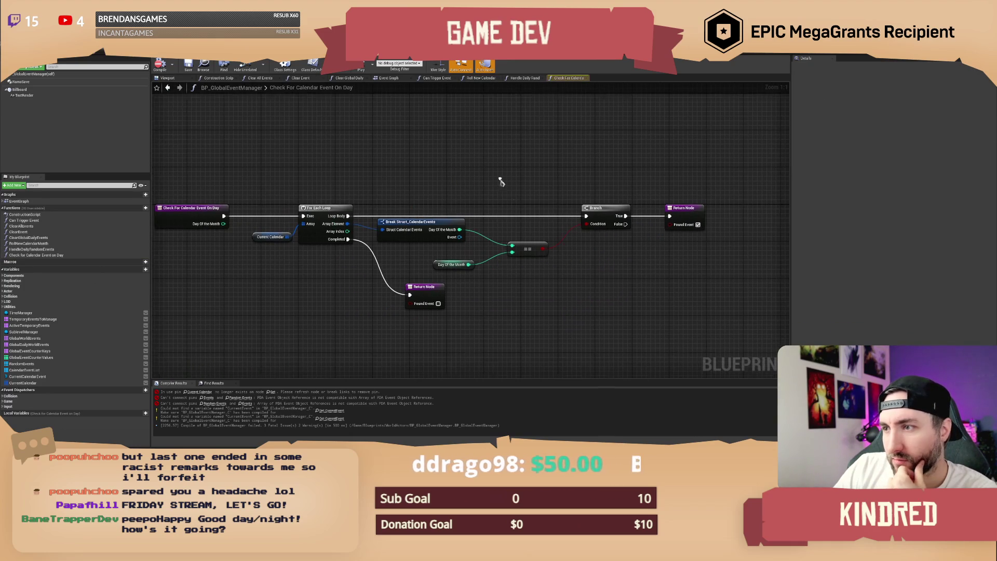
pyautogui.click(181, 210)
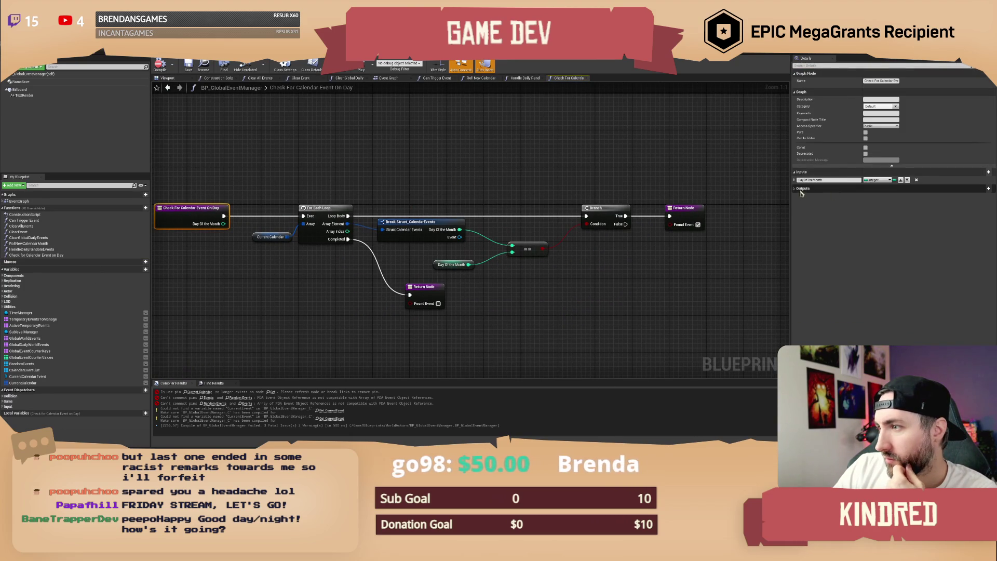
pyautogui.click(865, 133)
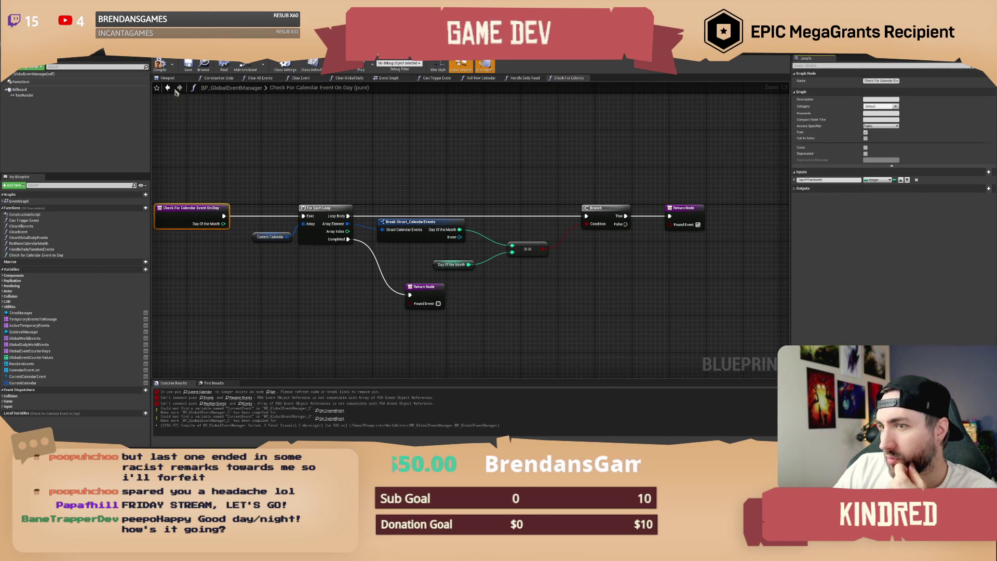
pyautogui.click(159, 65)
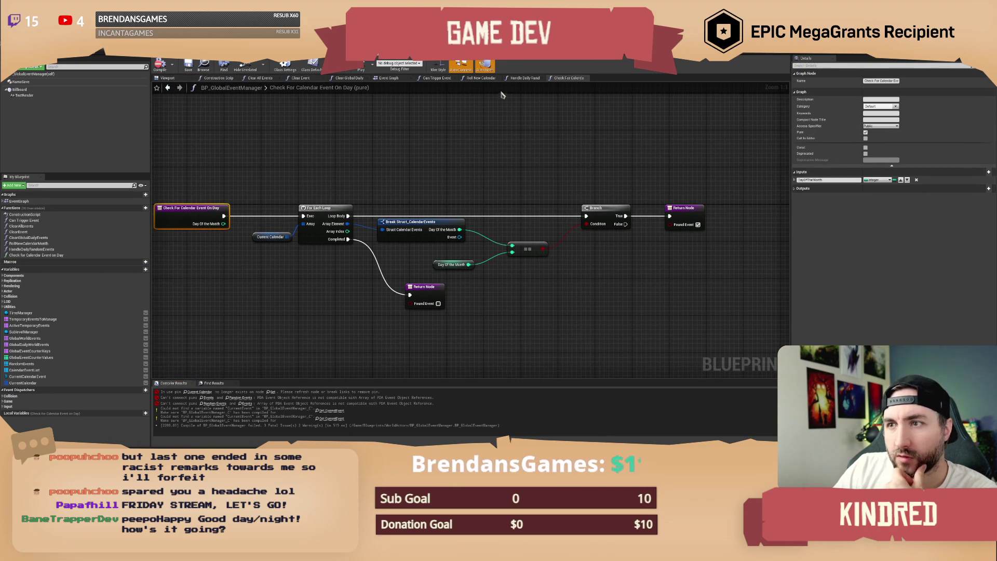
# In Roll New Calendar Month, place the call beside SET and pass Random Day into Day Of the Month.
pyautogui.click(393, 78)
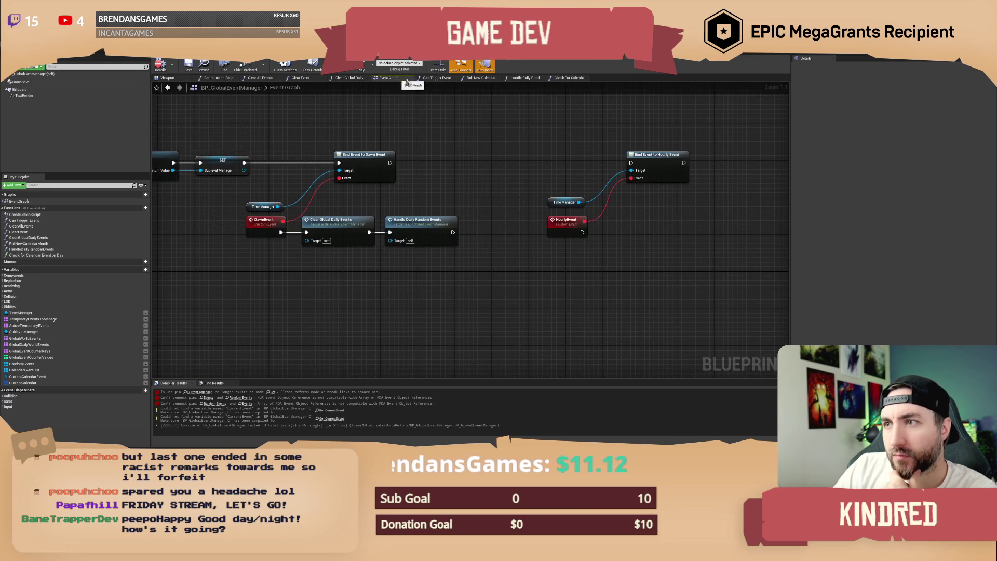
pyautogui.click(482, 79)
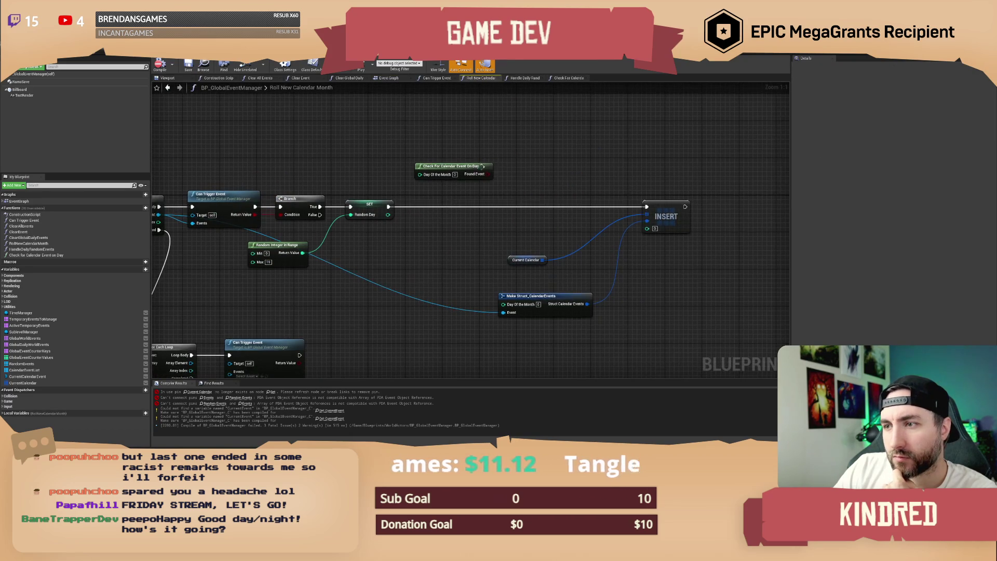
pyautogui.moveTo(419, 177)
pyautogui.mouseDown()
pyautogui.moveTo(419, 218)
pyautogui.moveTo(388, 215)
pyautogui.mouseUp()
pyautogui.moveTo(476, 216); pyautogui.dragTo(527, 199)
# Add a Branch on Found Event between SET and INSERT, then arrange the nodes.
pyautogui.write('branch')
pyautogui.press('Return')
pyautogui.click(513, 168)
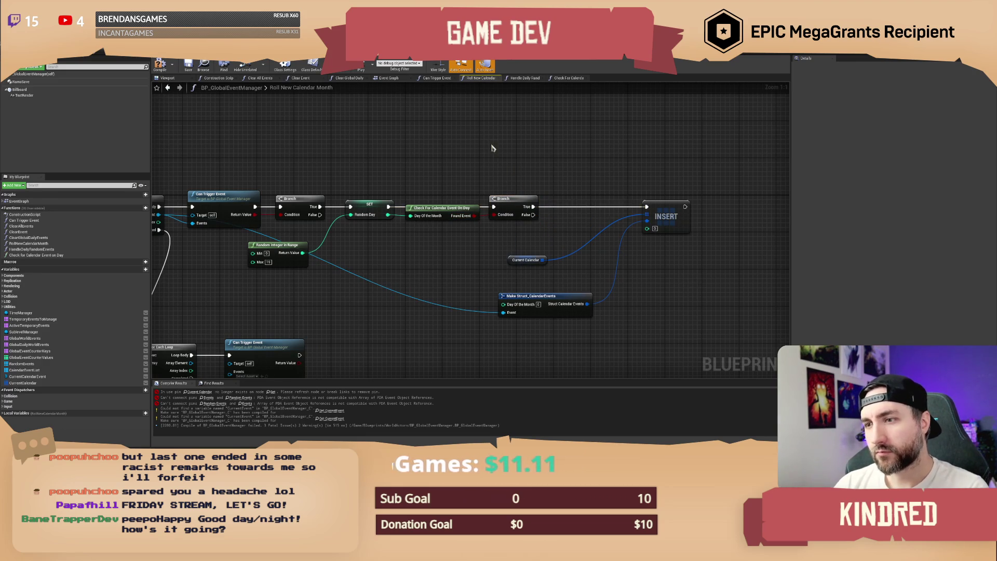
pyautogui.moveTo(493, 149); pyautogui.dragTo(523, 153)
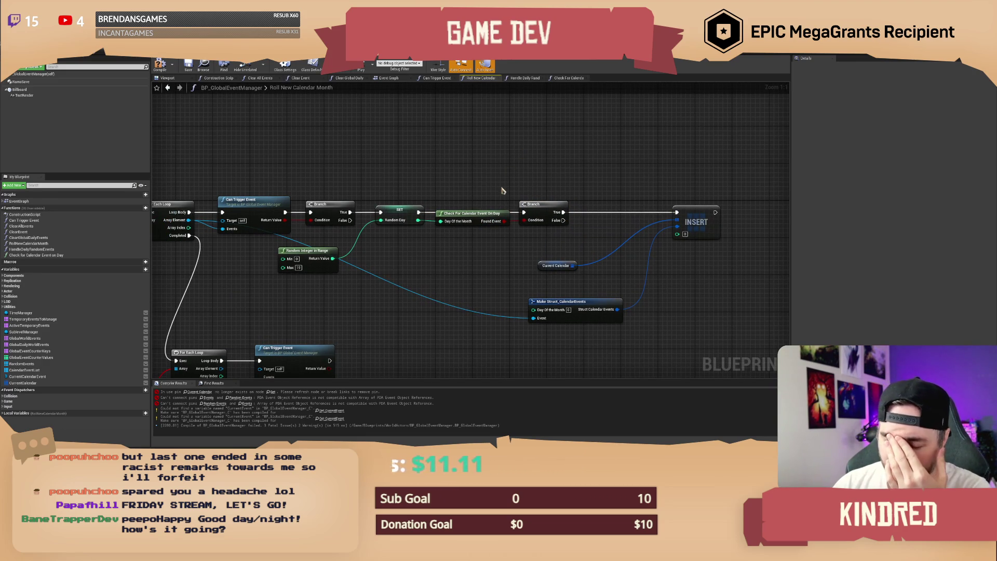
pyautogui.click(473, 215)
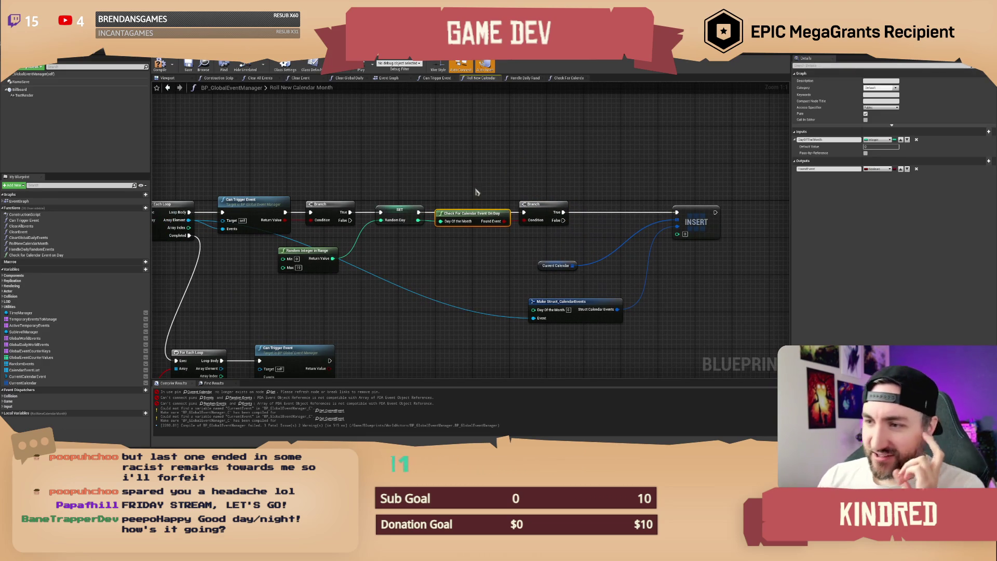
pyautogui.moveTo(458, 187); pyautogui.dragTo(488, 222)
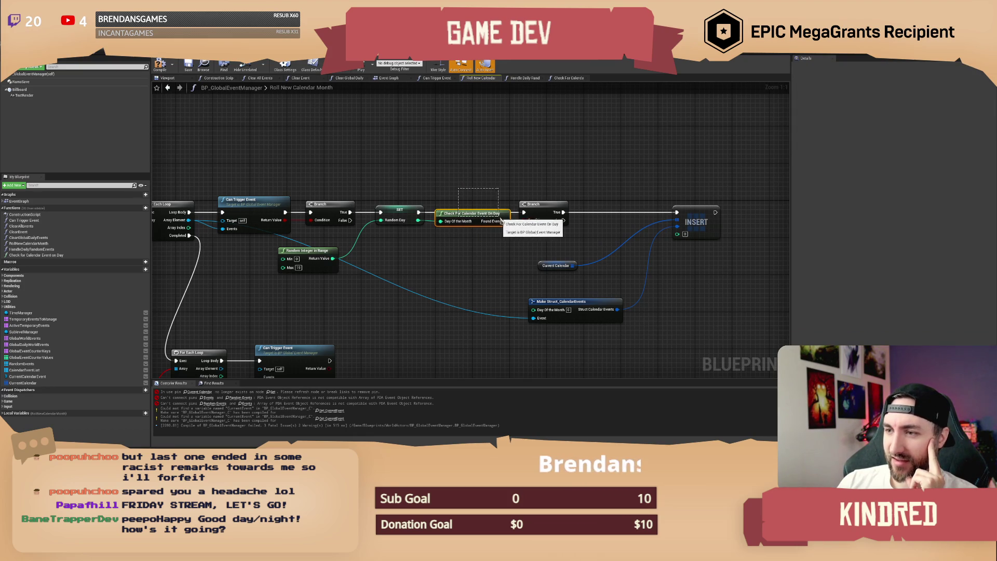
pyautogui.moveTo(441, 196); pyautogui.dragTo(504, 222)
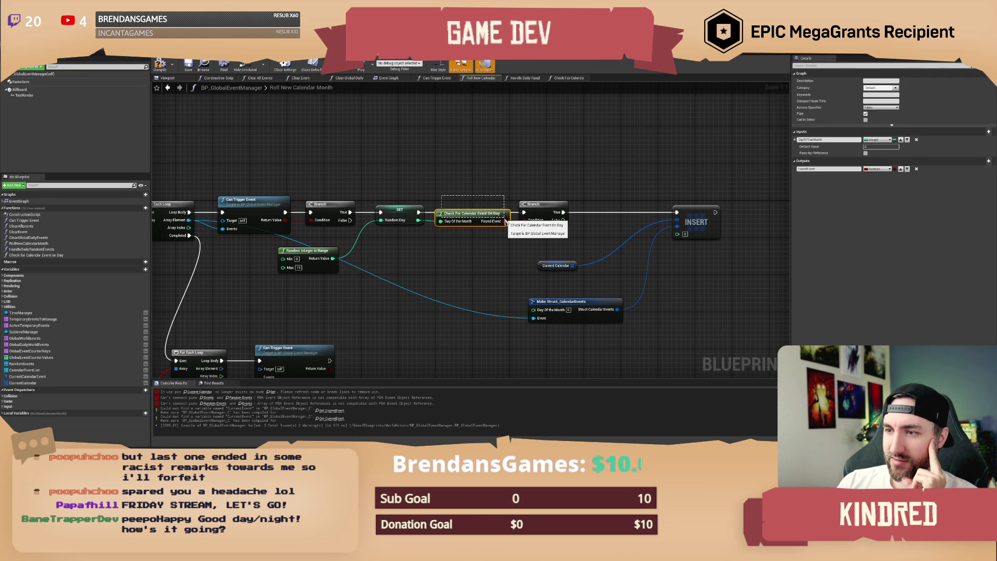
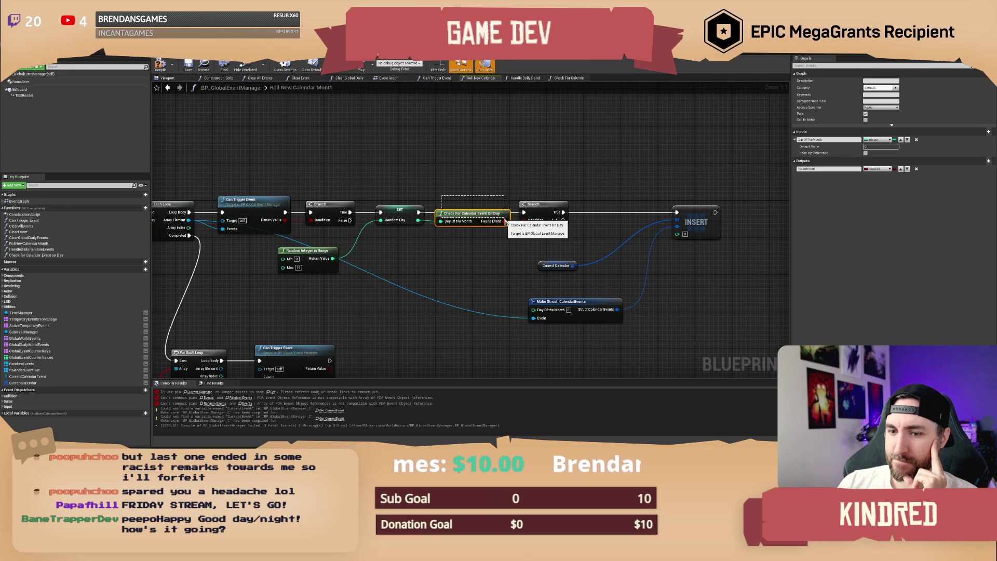
# Delete the Check For Calendar Event On Day node and the second Branch node.
pyautogui.moveTo(406, 193)
pyautogui.mouseDown()
pyautogui.moveTo(452, 229)
pyautogui.moveTo(525, 188)
pyautogui.mouseUp()
pyautogui.click(524, 189)
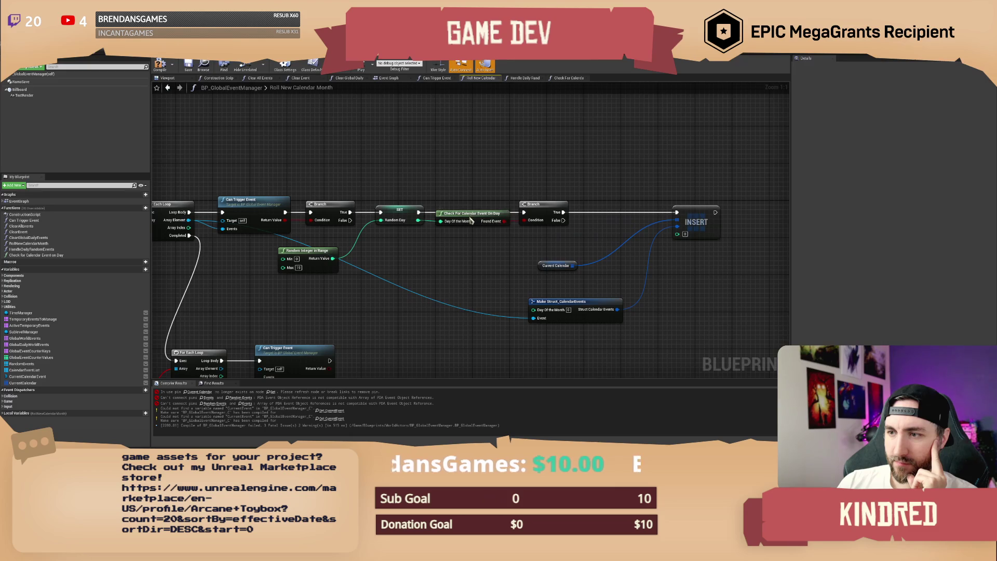
pyautogui.click(468, 214)
pyautogui.press('Delete')
pyautogui.moveTo(498, 185); pyautogui.dragTo(576, 234)
pyautogui.press('Delete')
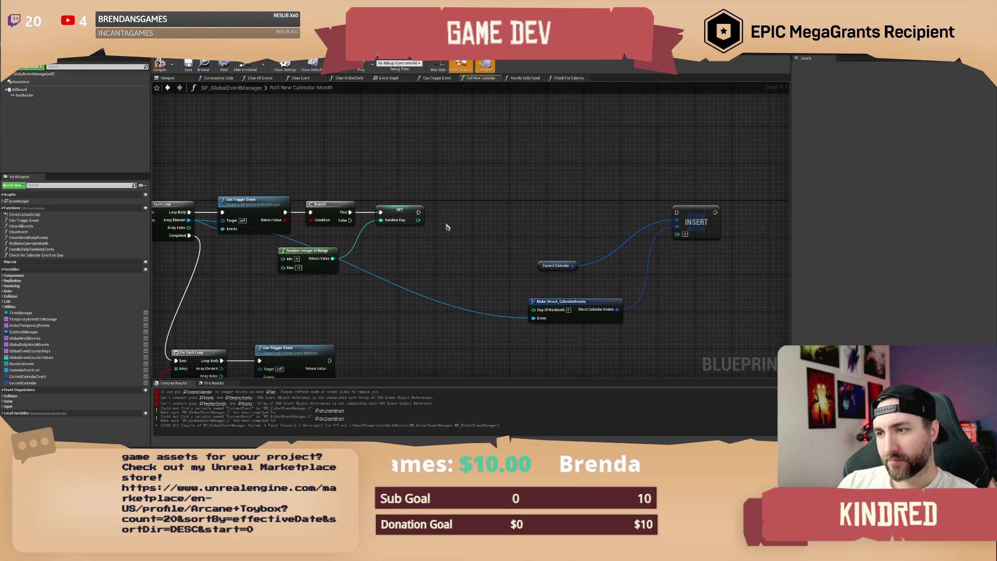
# Remove the Random Integer in Range node and switch to the Check For Calendar Event On Day graph.
pyautogui.moveTo(413, 218); pyautogui.dragTo(534, 215)
pyautogui.click(306, 251)
pyautogui.press('Delete')
pyautogui.click(515, 215)
pyautogui.click(569, 78)
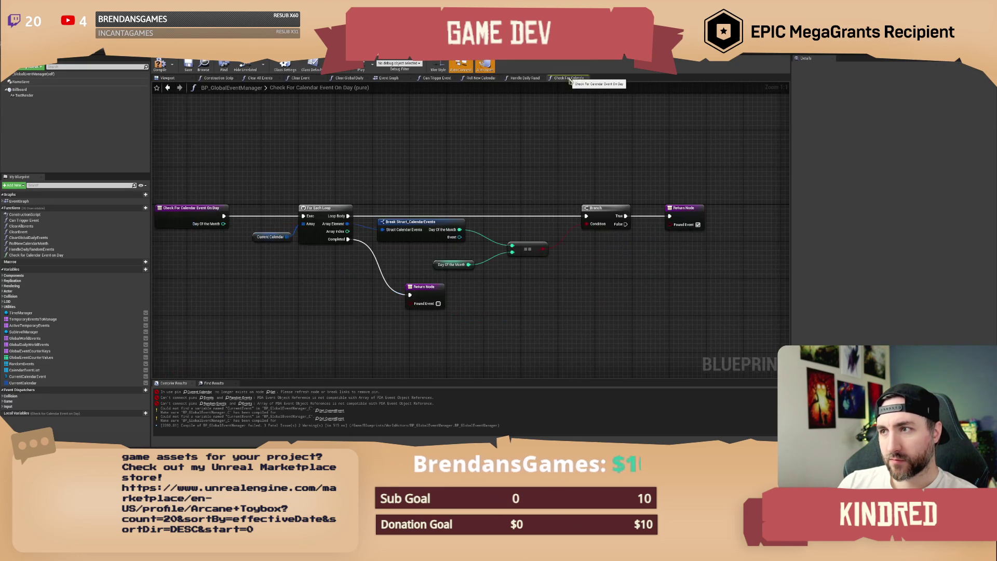
# Rename the function to Return Random Available Calendar Day and compile the blueprint.
pyautogui.click(34, 256)
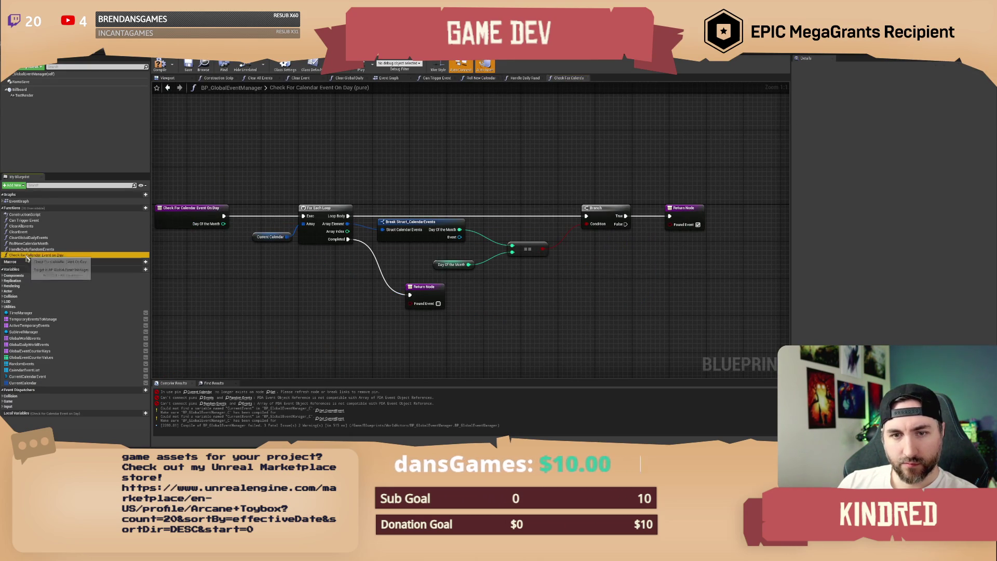
pyautogui.press('F2')
pyautogui.write('T')
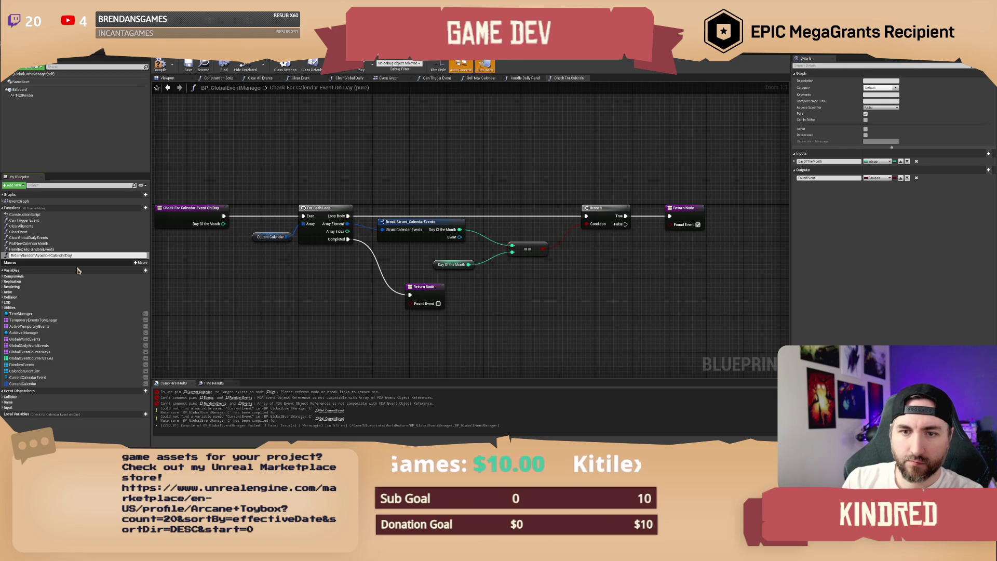
pyautogui.press('Return')
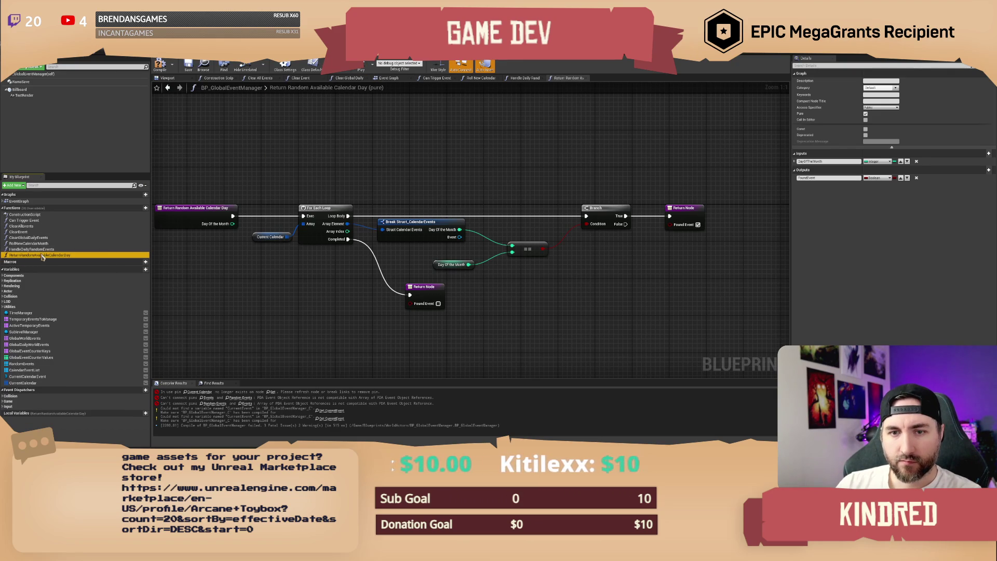
pyautogui.moveTo(418, 187)
pyautogui.mouseDown()
pyautogui.moveTo(456, 183)
pyautogui.moveTo(419, 190)
pyautogui.moveTo(440, 192)
pyautogui.mouseUp()
pyautogui.click(229, 214)
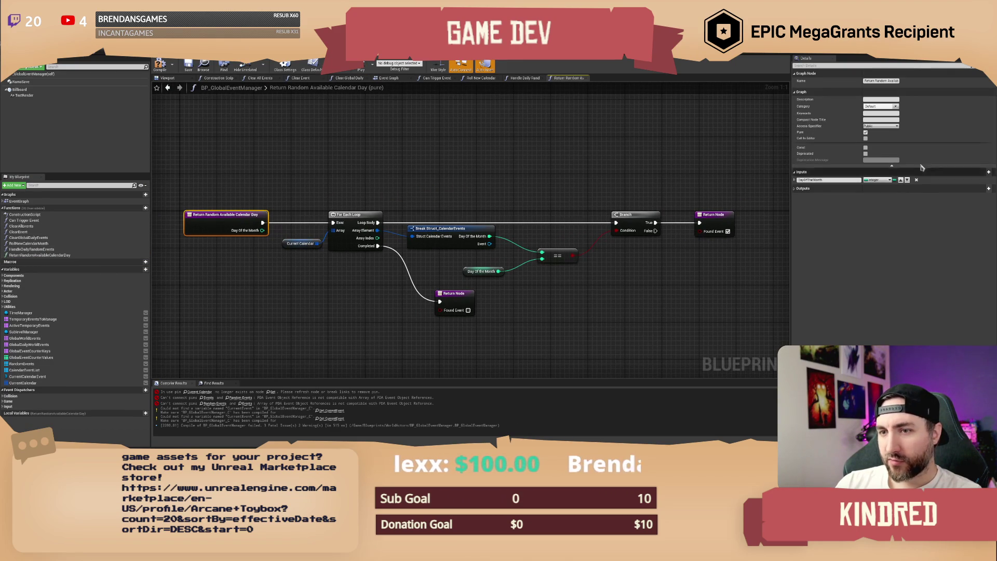
pyautogui.click(649, 208)
pyautogui.click(164, 72)
# Make the Return Node output an Integer named AvailableDay.
pyautogui.click(681, 214)
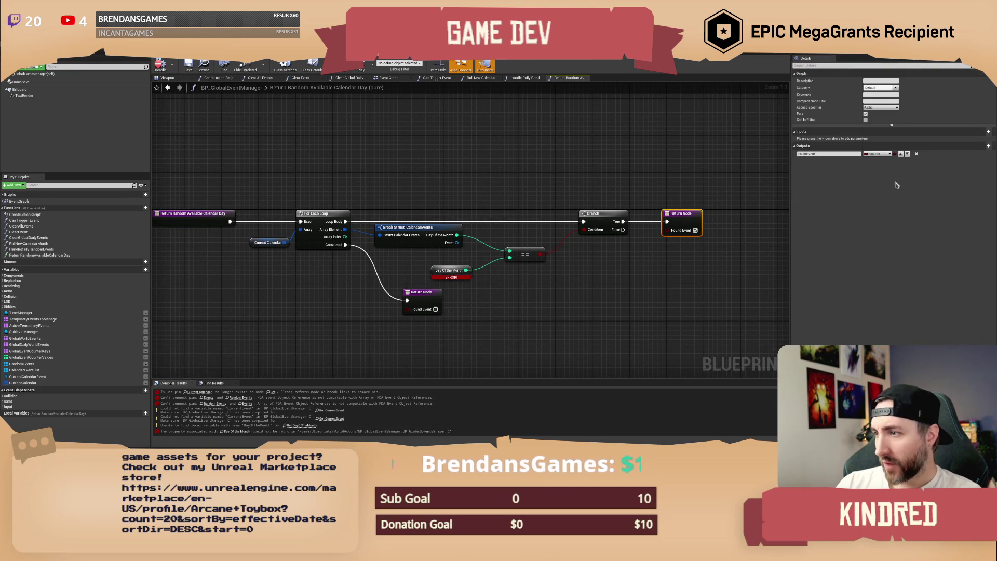
pyautogui.click(877, 153)
pyautogui.click(841, 190)
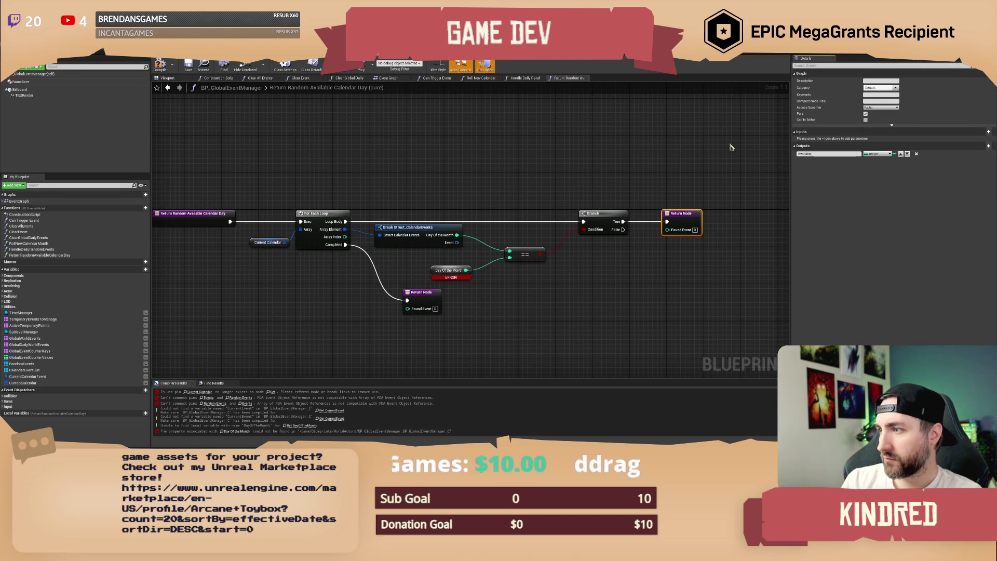
pyautogui.press('Return')
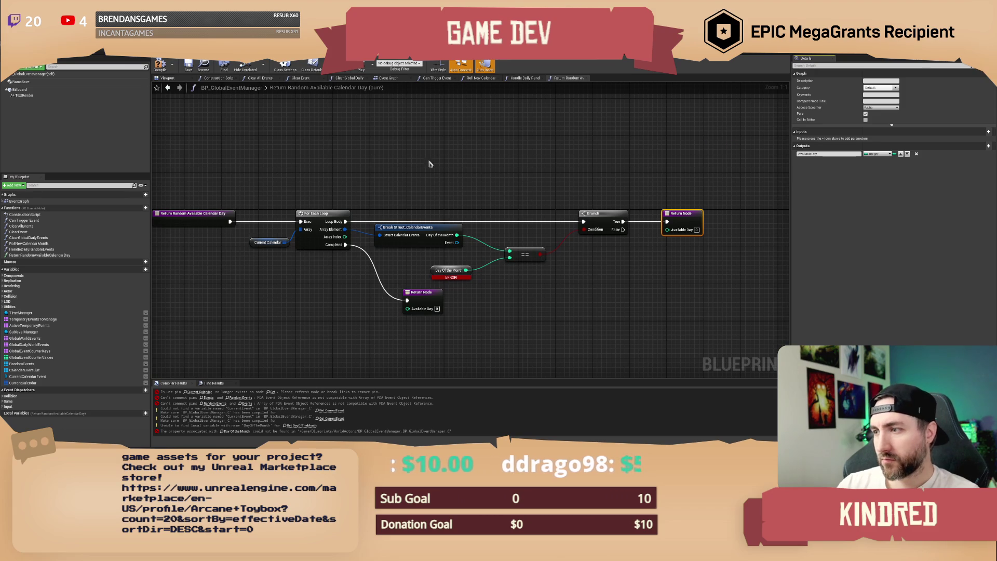
pyautogui.click(431, 163)
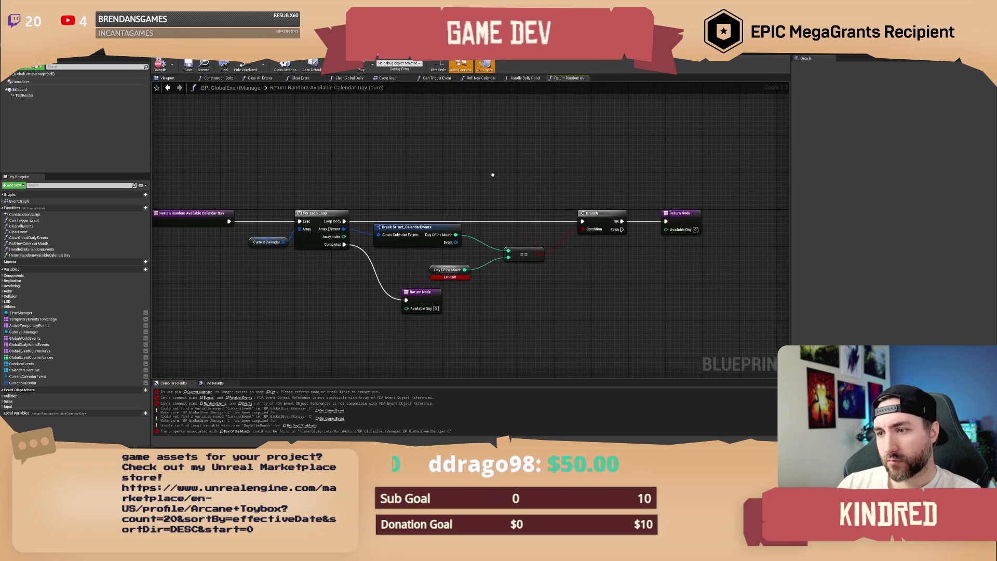
# Delete the Day Of the Month getter and the == comparison node.
pyautogui.moveTo(439, 248)
pyautogui.mouseDown()
pyautogui.moveTo(433, 264)
pyautogui.moveTo(474, 275)
pyautogui.mouseUp()
pyautogui.press('Delete')
pyautogui.click(490, 248)
pyautogui.press('Delete')
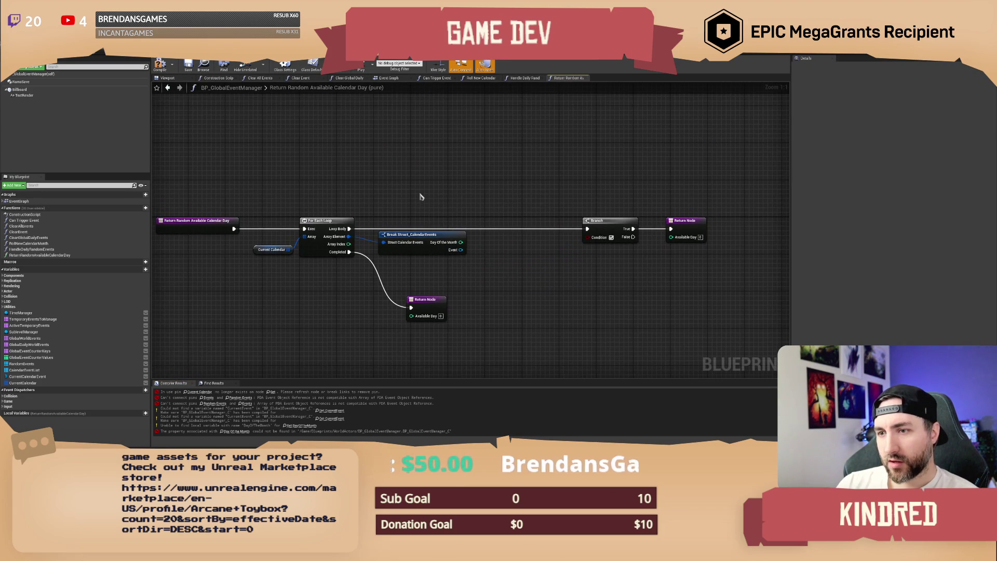
pyautogui.moveTo(421, 197); pyautogui.dragTo(455, 195)
pyautogui.click(372, 183)
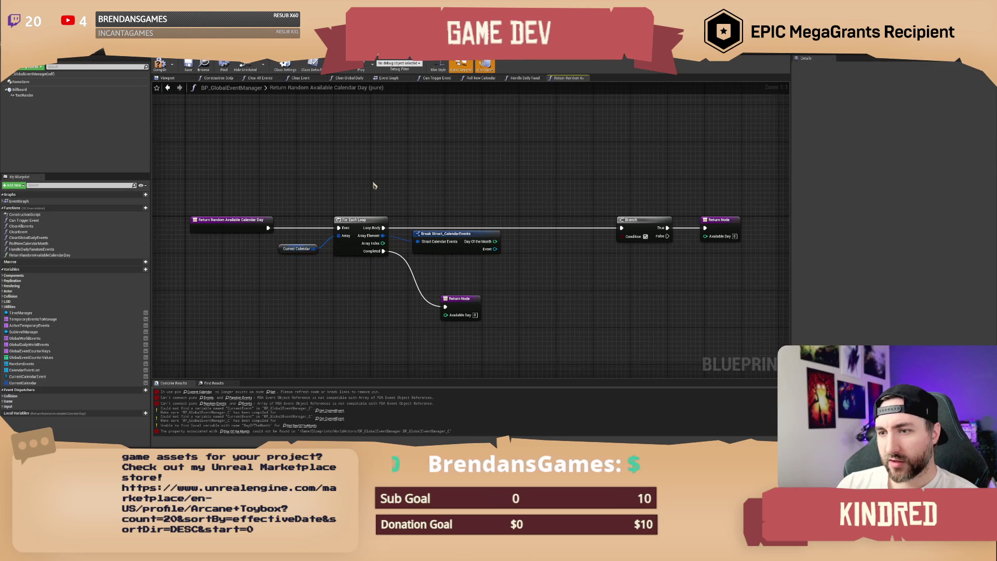
pyautogui.moveTo(358, 183)
pyautogui.mouseDown()
pyautogui.moveTo(395, 244)
pyautogui.moveTo(430, 244)
pyautogui.mouseUp()
pyautogui.press('Delete')
pyautogui.moveTo(300, 243); pyautogui.dragTo(377, 237)
pyautogui.write('random')
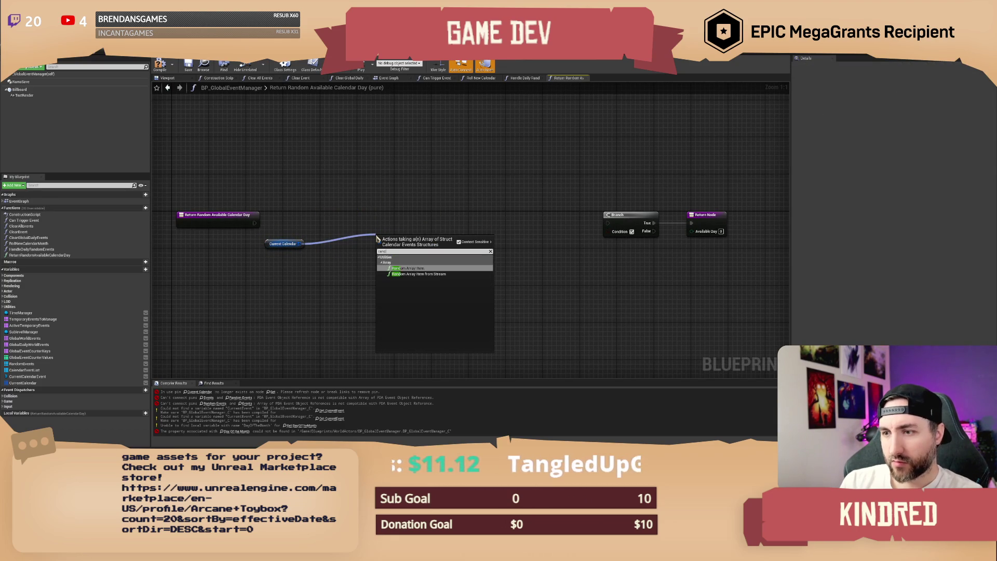
pyautogui.click(403, 267)
pyautogui.moveTo(410, 257)
pyautogui.mouseDown()
pyautogui.moveTo(371, 252)
pyautogui.moveTo(410, 234)
pyautogui.mouseUp()
pyautogui.write('brea')
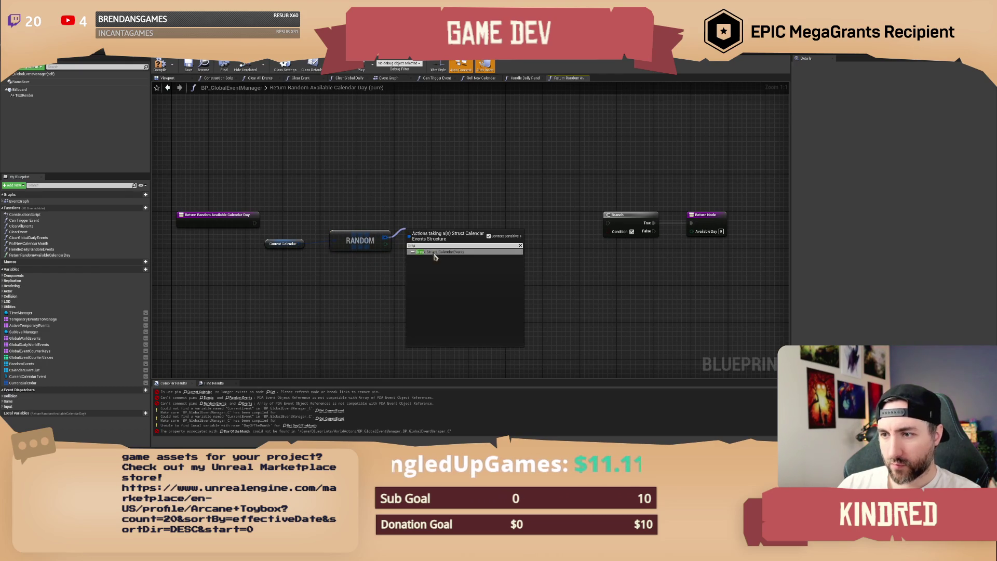
pyautogui.click(435, 252)
pyautogui.moveTo(486, 241)
pyautogui.mouseDown()
pyautogui.moveTo(515, 247)
pyautogui.moveTo(507, 232)
pyautogui.moveTo(485, 246)
pyautogui.moveTo(511, 244)
pyautogui.mouseUp()
pyautogui.write('is valid')
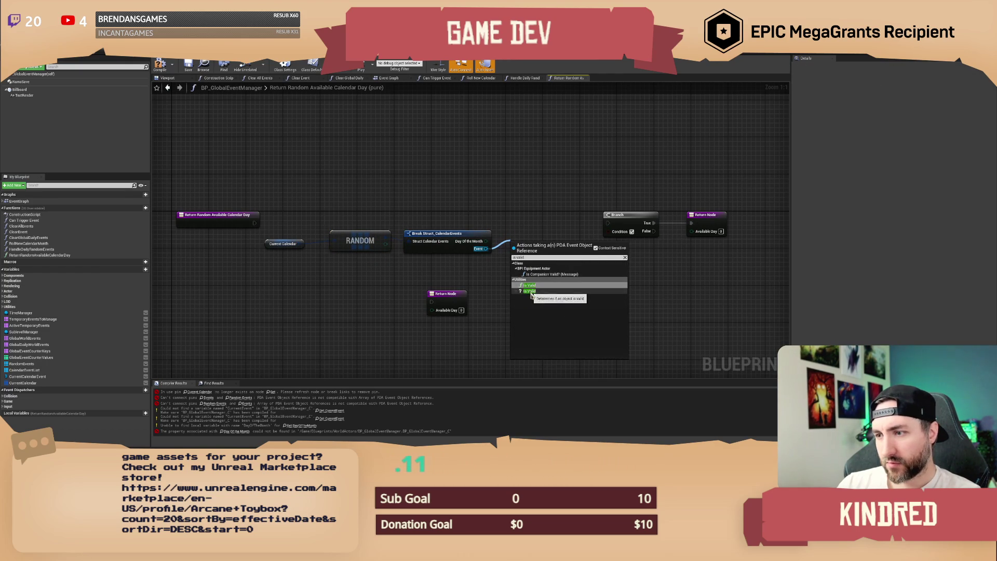
pyautogui.click(499, 217)
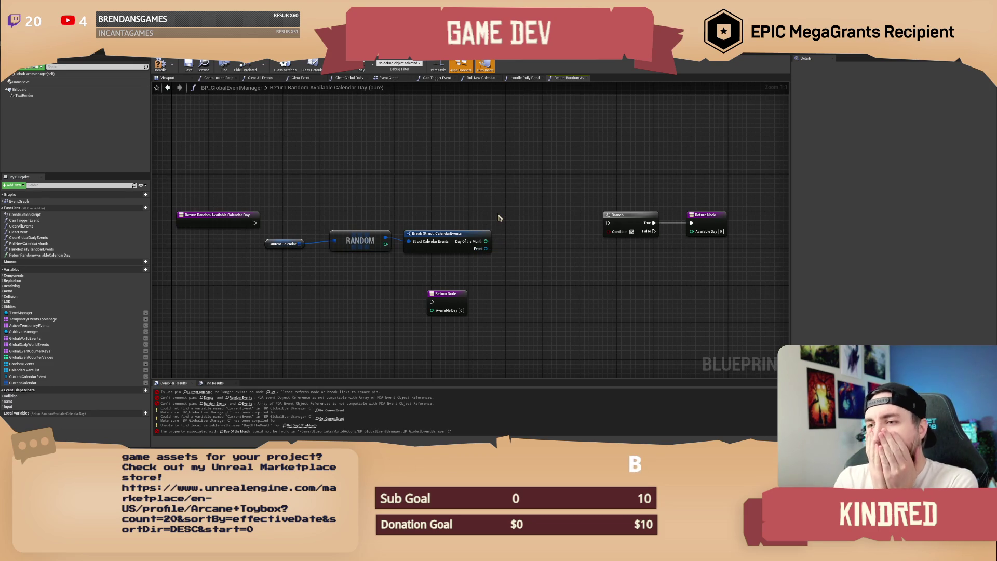
pyautogui.moveTo(448, 204)
pyautogui.mouseDown()
pyautogui.moveTo(454, 196)
pyautogui.moveTo(426, 200)
pyautogui.mouseUp()
pyautogui.moveTo(313, 207); pyautogui.dragTo(438, 254)
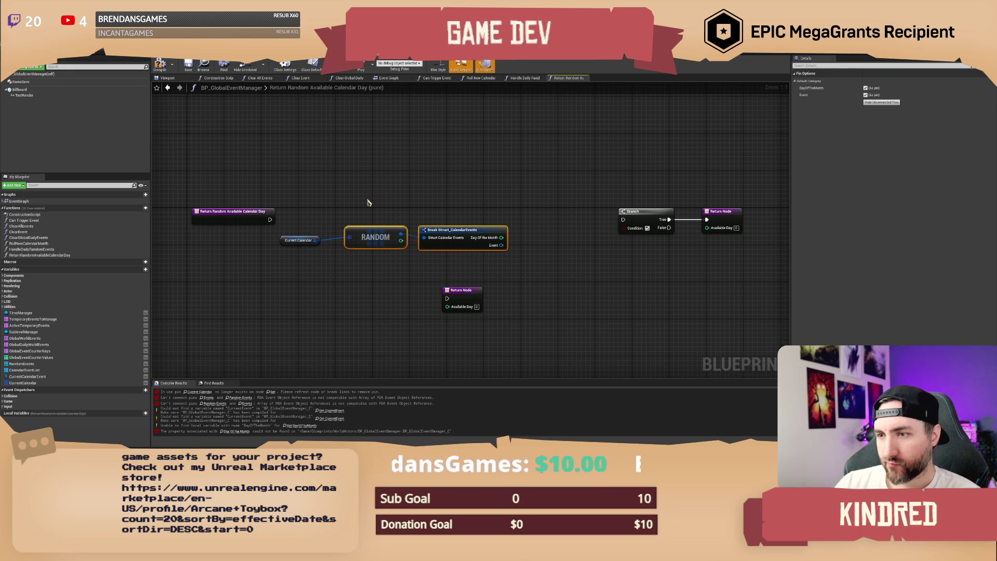
pyautogui.hotkey('ctrl', 'z')
pyautogui.hotkey('ctrl', 'z')
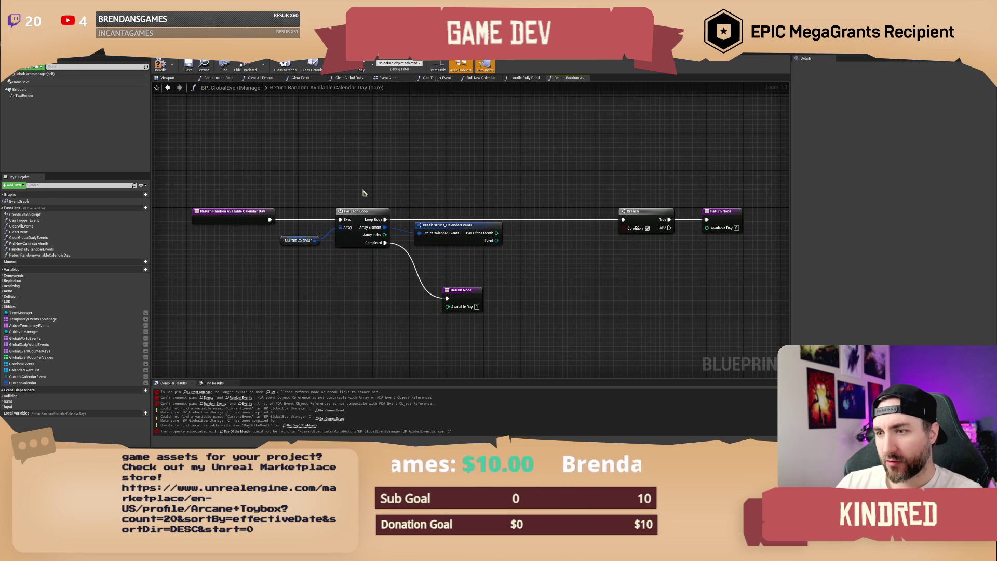
# Add a Random Integer in Range node with a maximum of 19.
pyautogui.rightClick(326, 271)
pyautogui.write('random int')
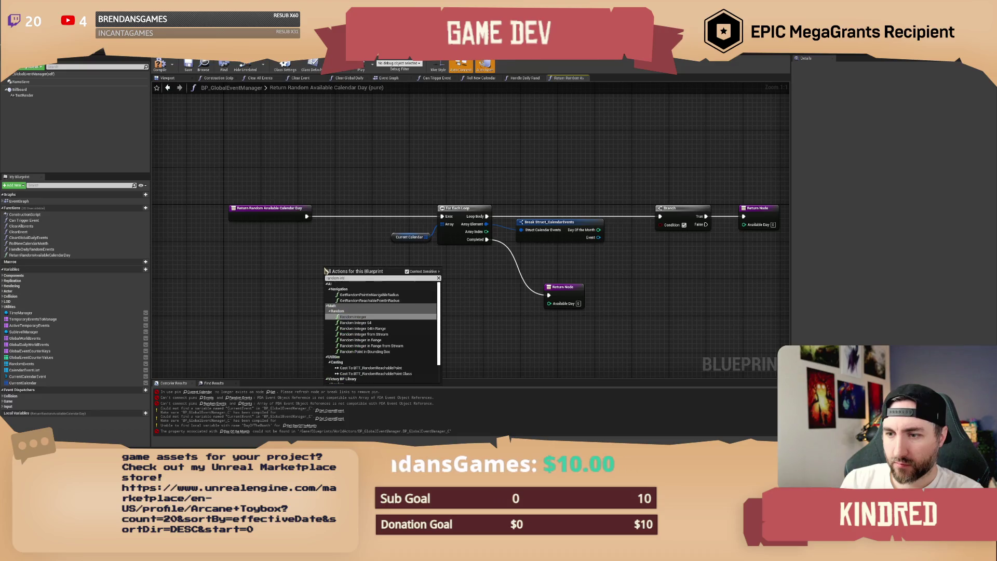
pyautogui.write(' in range')
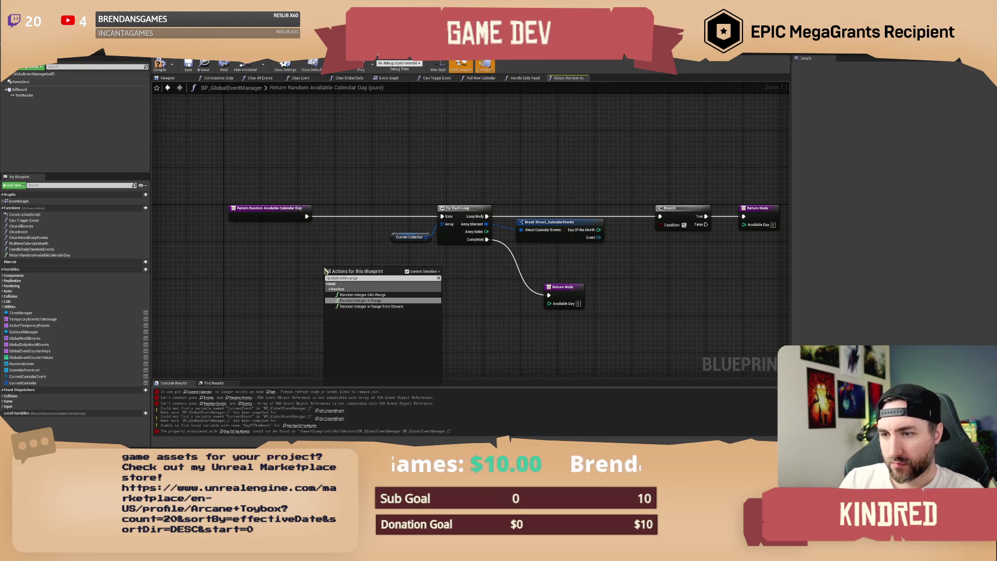
pyautogui.press('Return')
pyautogui.moveTo(332, 271); pyautogui.dragTo(274, 237)
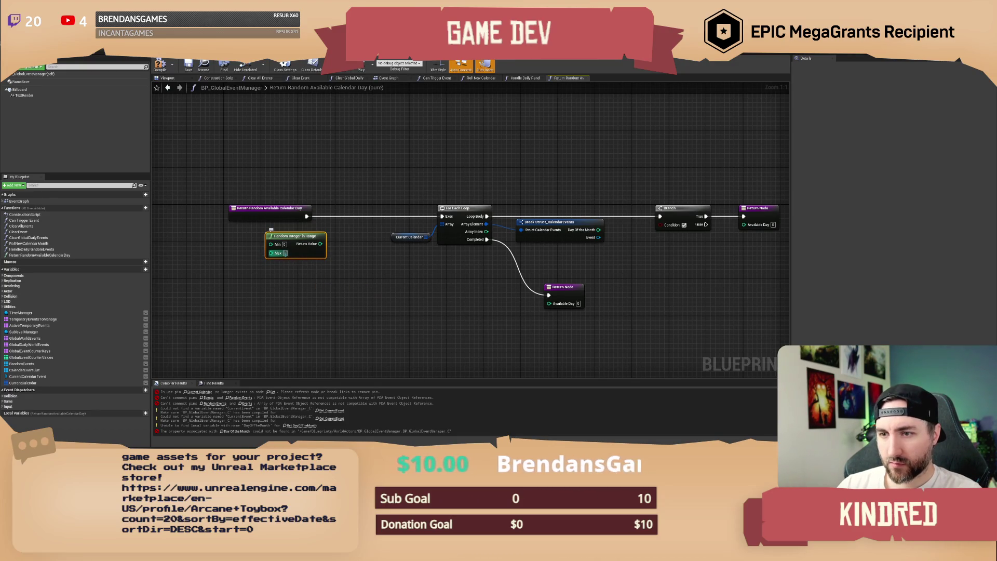
pyautogui.write('19')
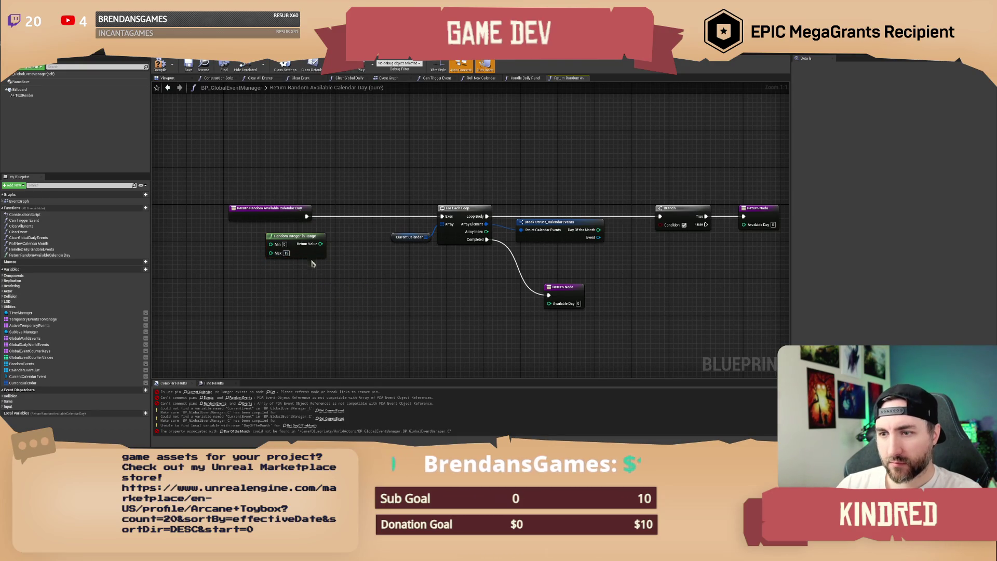
pyautogui.moveTo(311, 257); pyautogui.dragTo(312, 299)
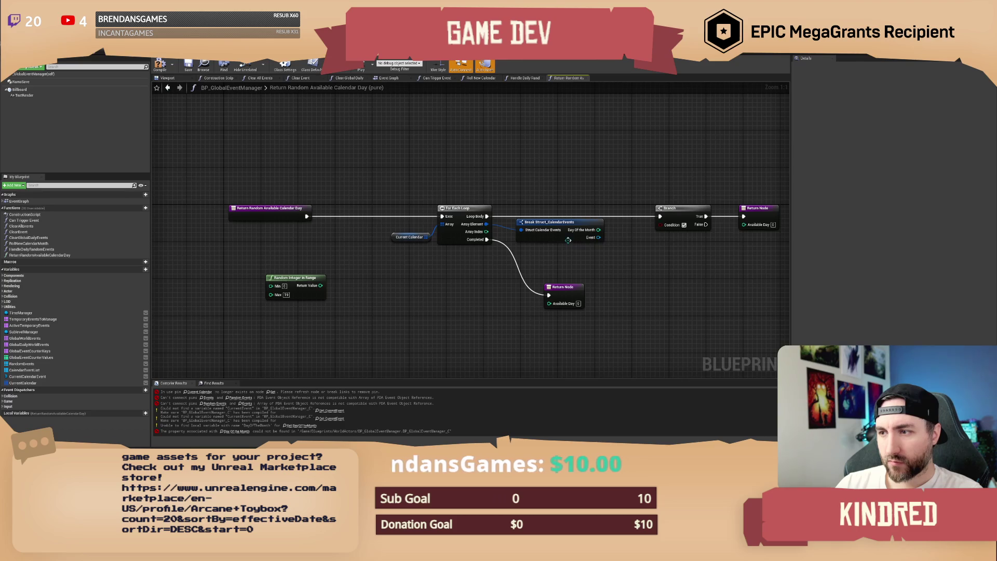
# Add Is Valid Index, delete the For Each Loop and Break Struct, and feed Current Calendar into it.
pyautogui.moveTo(435, 237)
pyautogui.mouseDown()
pyautogui.moveTo(395, 239)
pyautogui.moveTo(412, 269)
pyautogui.moveTo(406, 298)
pyautogui.moveTo(279, 288)
pyautogui.mouseUp()
pyautogui.write('is vali')
pyautogui.press('Return')
pyautogui.moveTo(357, 205); pyautogui.dragTo(454, 251)
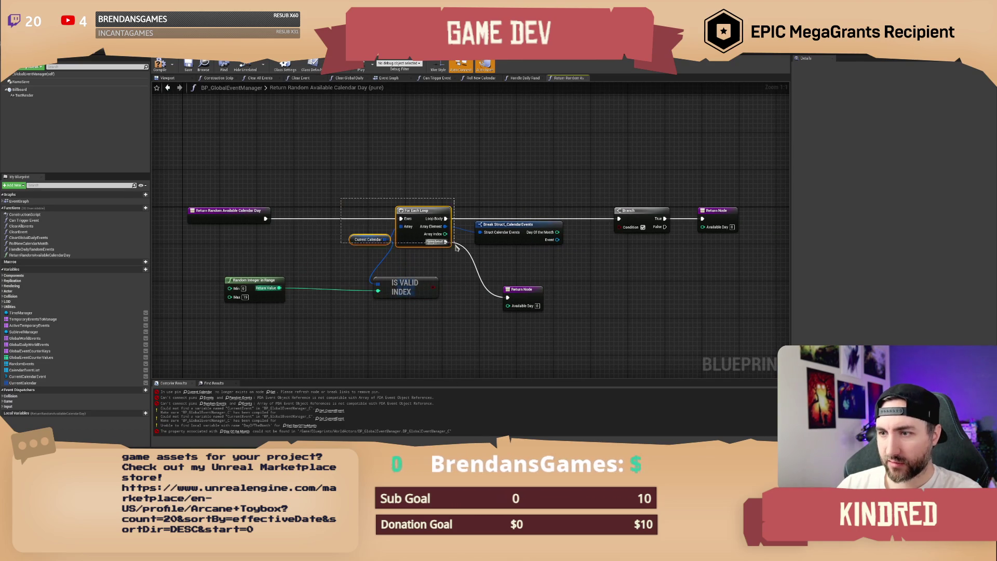
pyautogui.press('Delete')
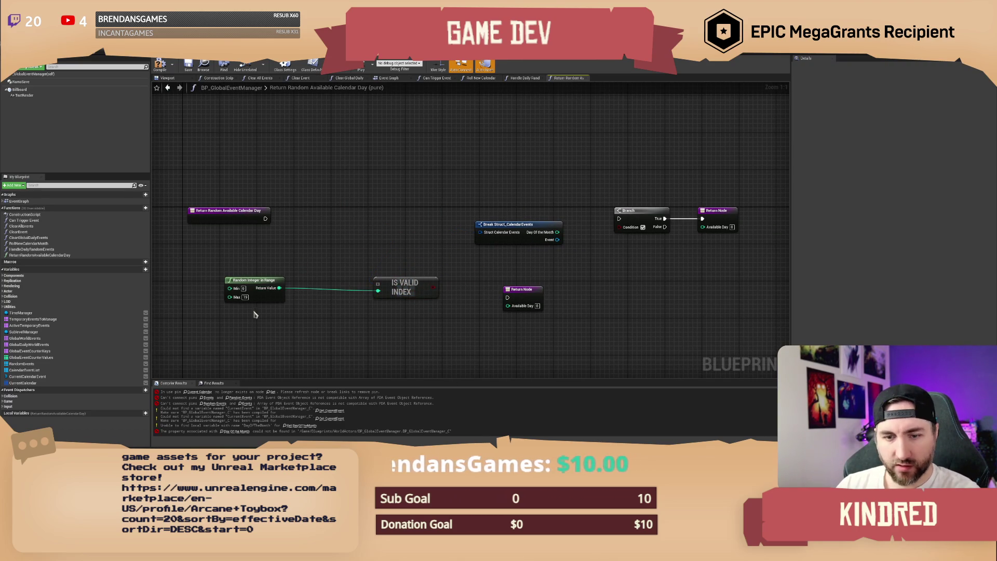
pyautogui.hotkey('ctrl', 'z')
pyautogui.moveTo(423, 180); pyautogui.dragTo(500, 241)
pyautogui.press('Delete')
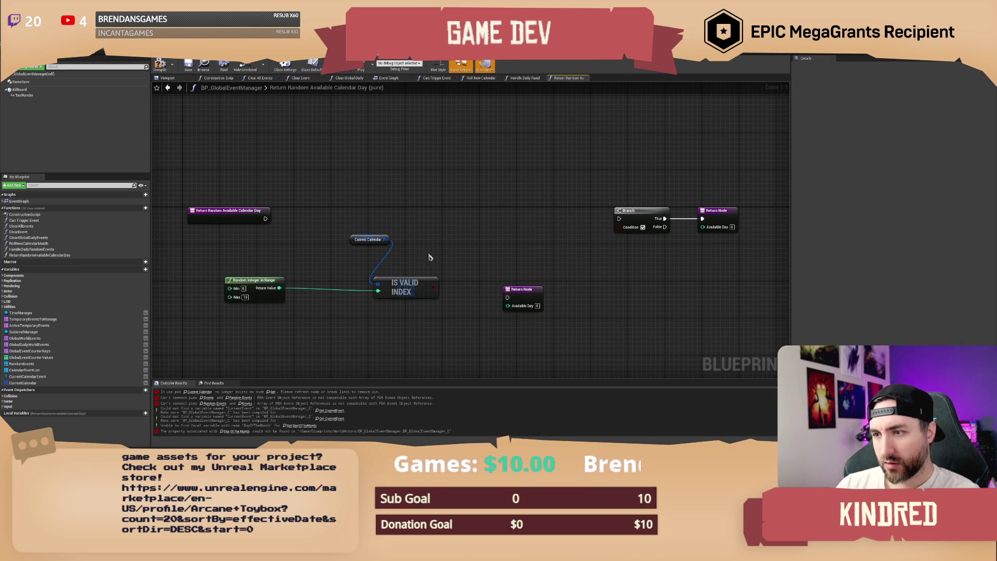
pyautogui.moveTo(368, 239); pyautogui.dragTo(266, 252)
pyautogui.moveTo(282, 253)
pyautogui.mouseDown()
pyautogui.moveTo(395, 276)
pyautogui.moveTo(352, 268)
pyautogui.moveTo(418, 248)
pyautogui.moveTo(430, 224)
pyautogui.mouseUp()
# Add a Branch on the valid-index result, driven by the function entry.
pyautogui.write('if')
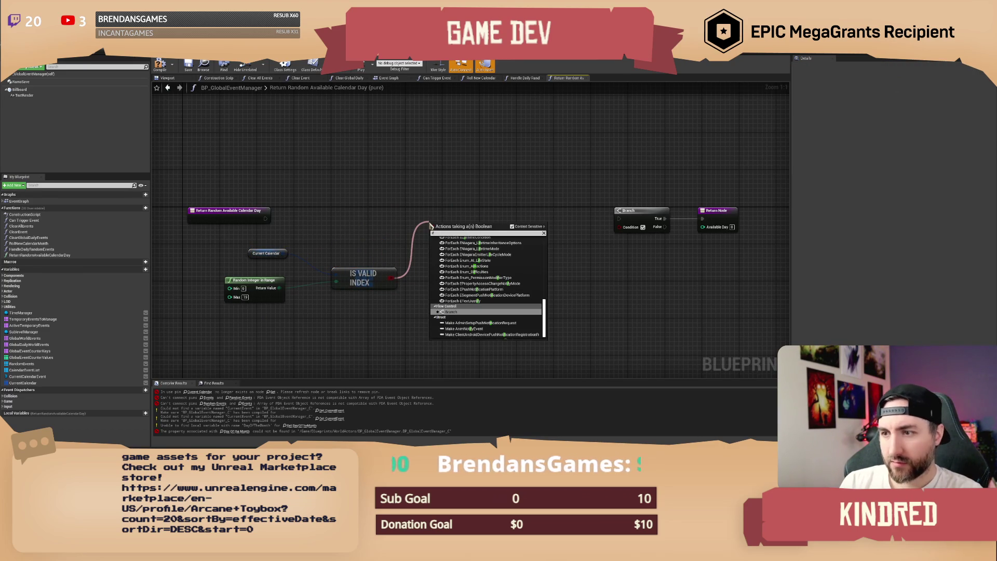
pyautogui.press('Return')
pyautogui.moveTo(266, 218)
pyautogui.mouseDown()
pyautogui.moveTo(431, 240)
pyautogui.moveTo(449, 221)
pyautogui.moveTo(500, 265)
pyautogui.mouseUp()
pyautogui.click(502, 214)
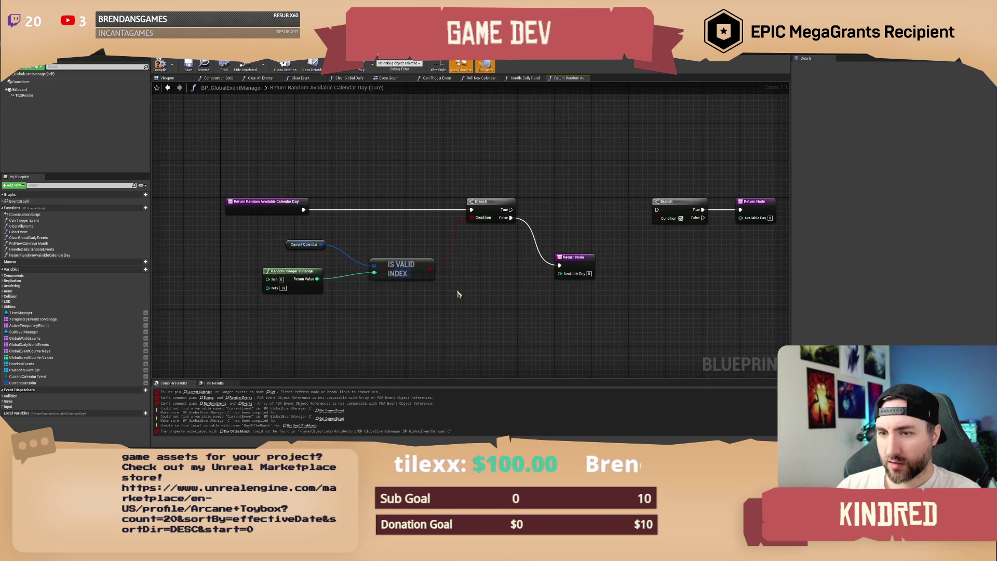
# Promote the random value to local variable RandomDay, set it before the Branch, and use it as the index.
pyautogui.moveTo(304, 271); pyautogui.dragTo(289, 271)
pyautogui.rightClick(301, 278)
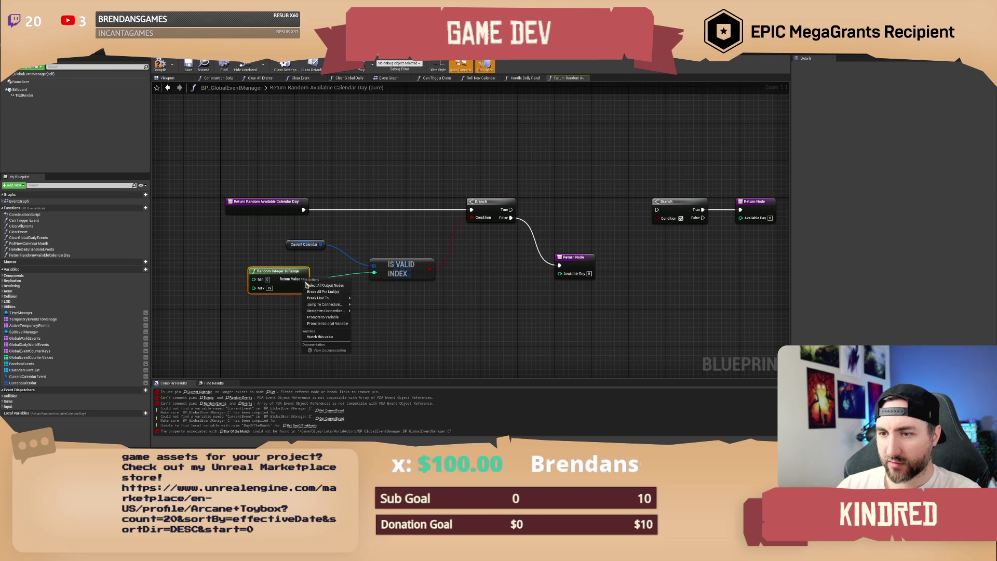
pyautogui.click(331, 324)
pyautogui.write('RandomDay')
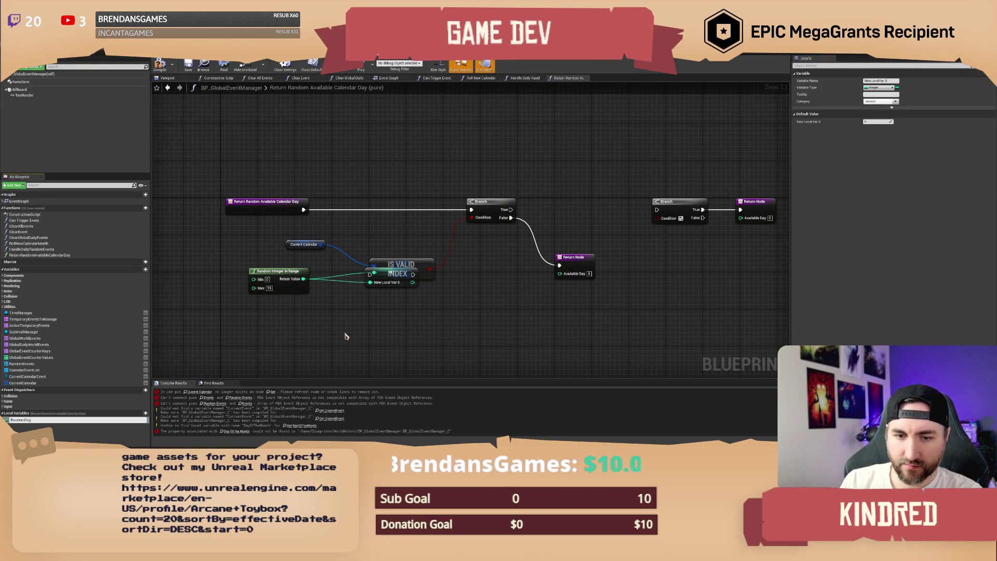
pyautogui.press('Return')
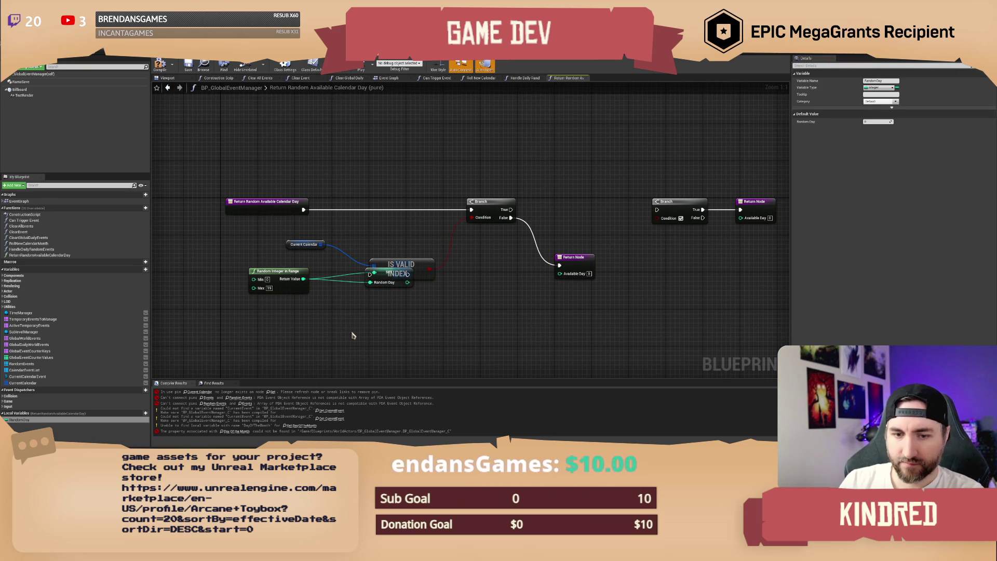
pyautogui.moveTo(392, 284)
pyautogui.mouseDown()
pyautogui.moveTo(373, 218)
pyautogui.moveTo(304, 210)
pyautogui.mouseUp()
pyautogui.moveTo(391, 210)
pyautogui.mouseDown()
pyautogui.moveTo(471, 209)
pyautogui.moveTo(391, 220)
pyautogui.moveTo(374, 272)
pyautogui.mouseUp()
pyautogui.moveTo(401, 265); pyautogui.dragTo(432, 244)
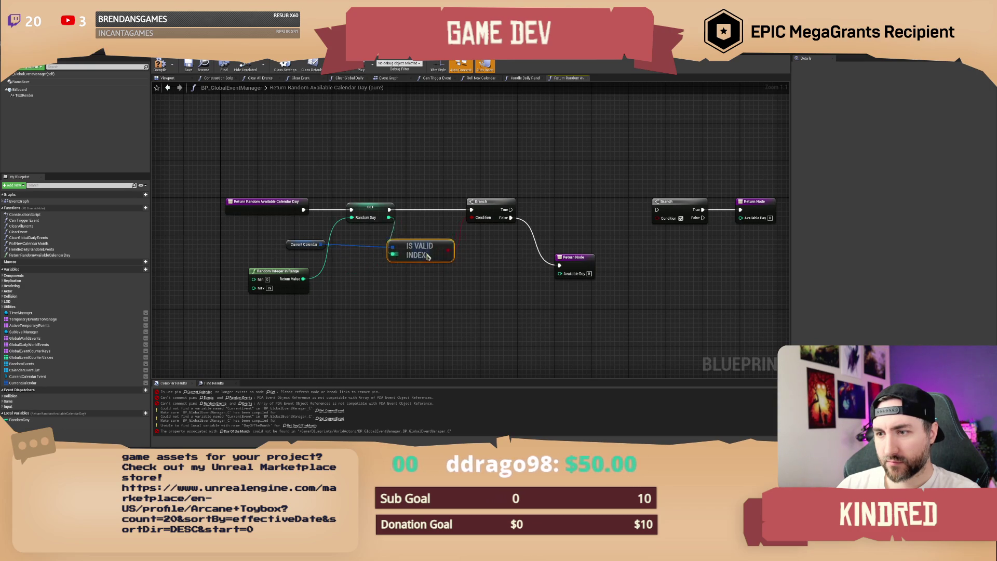
# Tidy the Current Calendar, Random Integer and Branch nodes, then compile.
pyautogui.moveTo(294, 252); pyautogui.dragTo(353, 253)
pyautogui.click(363, 270)
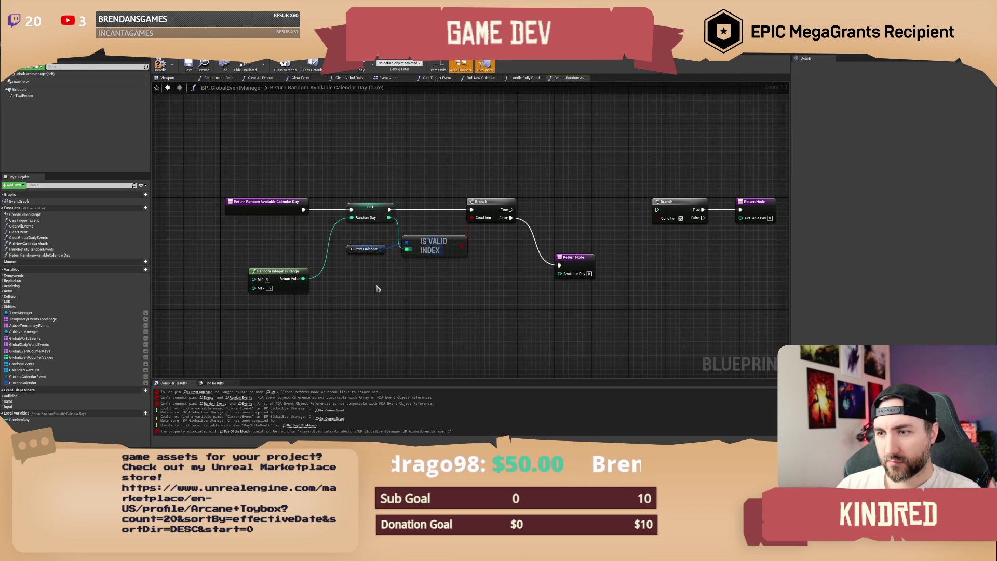
pyautogui.moveTo(281, 270); pyautogui.dragTo(290, 238)
pyautogui.moveTo(337, 182); pyautogui.dragTo(527, 276)
pyautogui.click(428, 187)
pyautogui.click(233, 236)
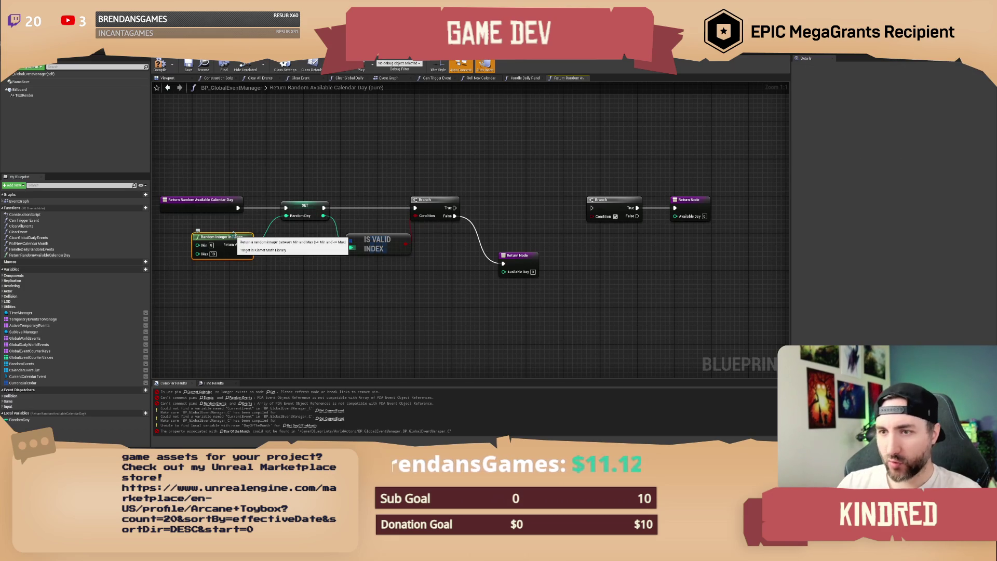
pyautogui.moveTo(436, 200); pyautogui.dragTo(450, 200)
pyautogui.click(461, 172)
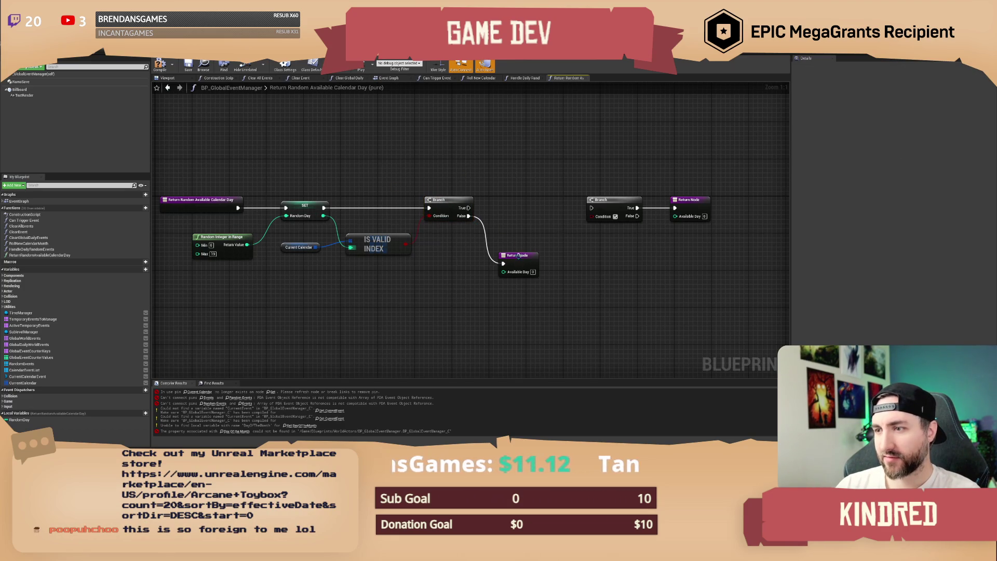
pyautogui.moveTo(396, 158); pyautogui.dragTo(424, 156)
pyautogui.press('F7')
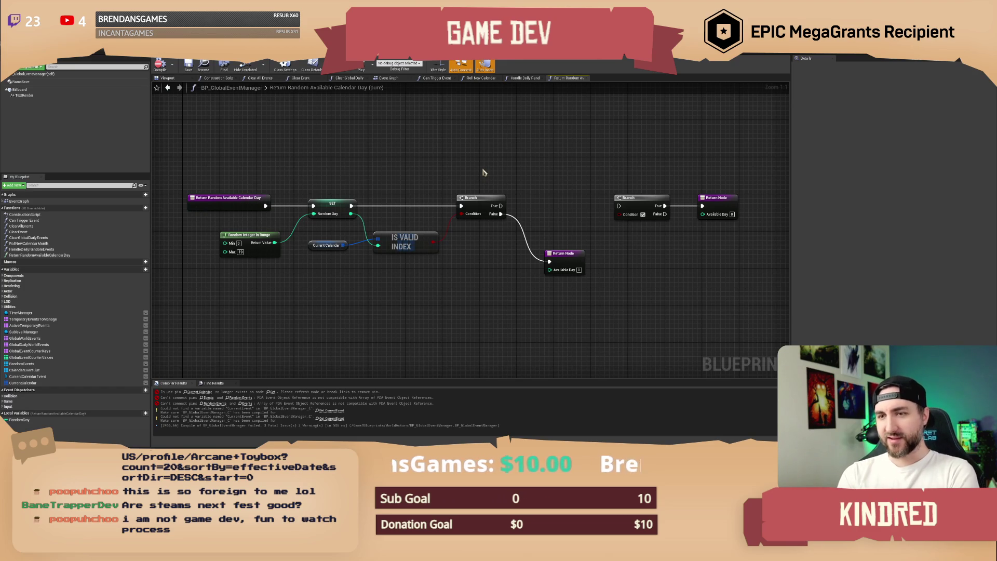
pyautogui.moveTo(496, 160); pyautogui.dragTo(479, 164)
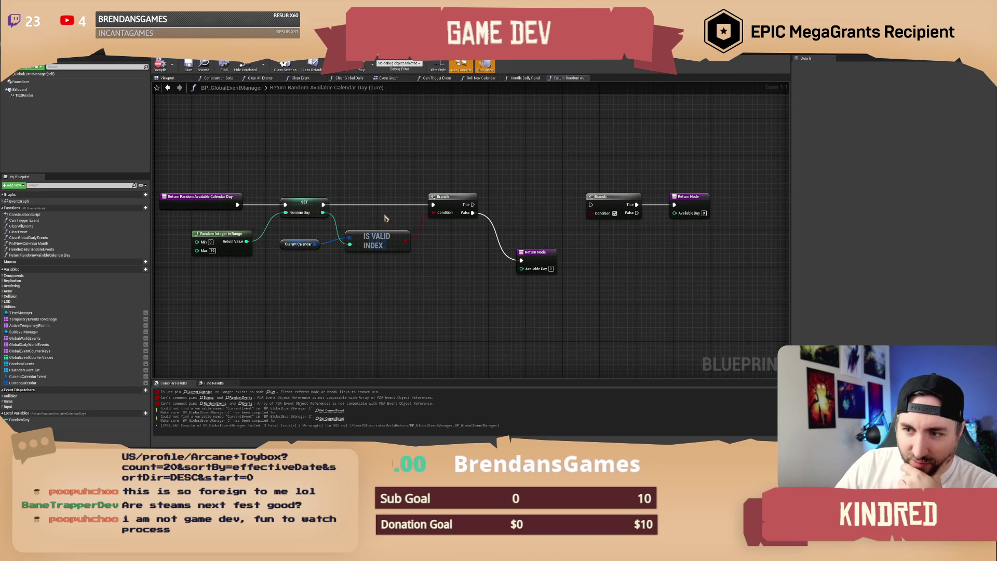
pyautogui.moveTo(288, 244); pyautogui.dragTo(298, 236)
pyautogui.moveTo(413, 282)
pyautogui.mouseDown()
pyautogui.moveTo(349, 265)
pyautogui.moveTo(309, 229)
pyautogui.mouseUp()
pyautogui.click(450, 263)
pyautogui.moveTo(489, 151)
pyautogui.mouseDown()
pyautogui.moveTo(467, 156)
pyautogui.moveTo(505, 166)
pyautogui.moveTo(442, 155)
pyautogui.mouseUp()
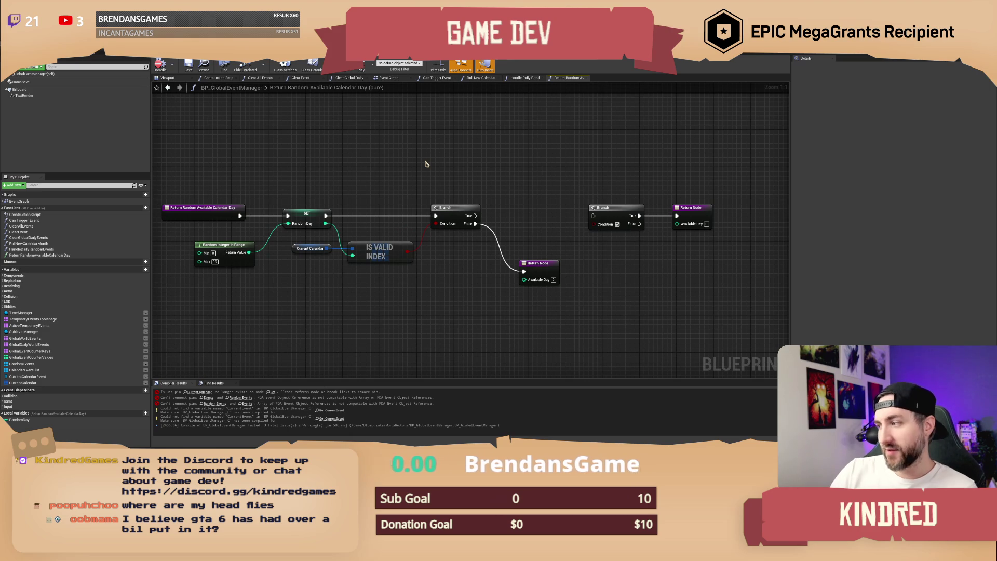
pyautogui.moveTo(505, 146)
pyautogui.mouseDown()
pyautogui.moveTo(534, 151)
pyautogui.moveTo(524, 180)
pyautogui.mouseUp()
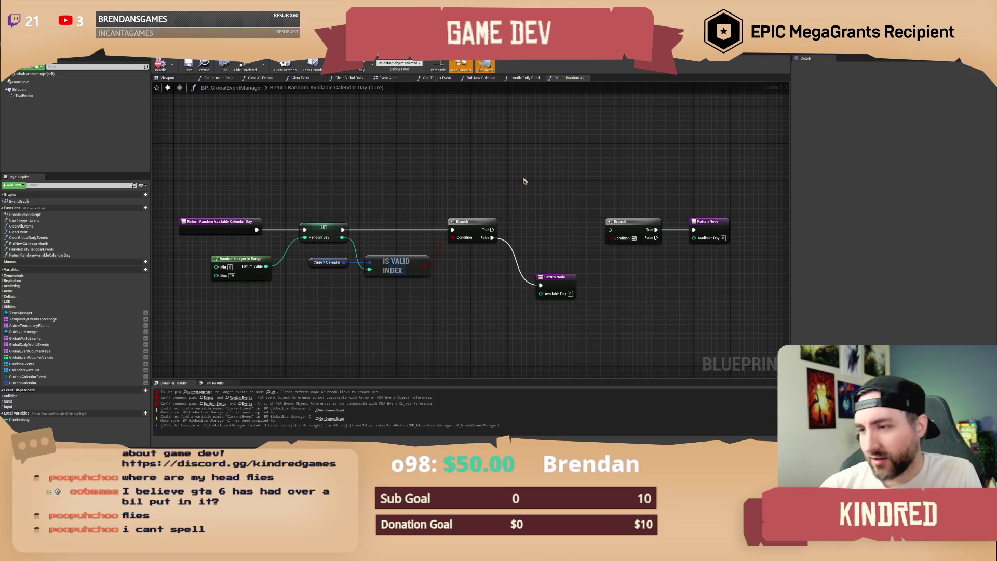
pyautogui.moveTo(482, 176); pyautogui.dragTo(468, 167)
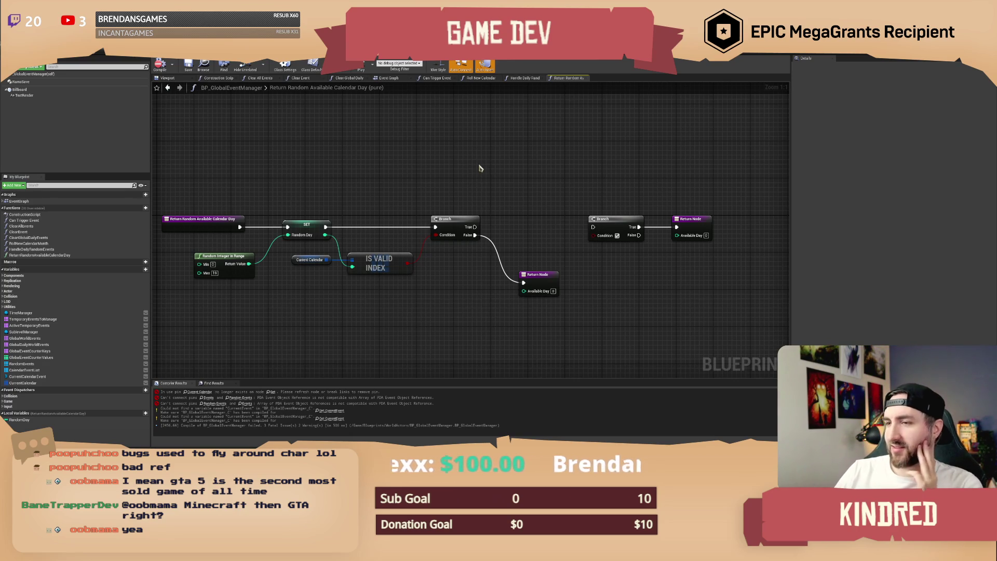
pyautogui.moveTo(425, 164); pyautogui.dragTo(431, 168)
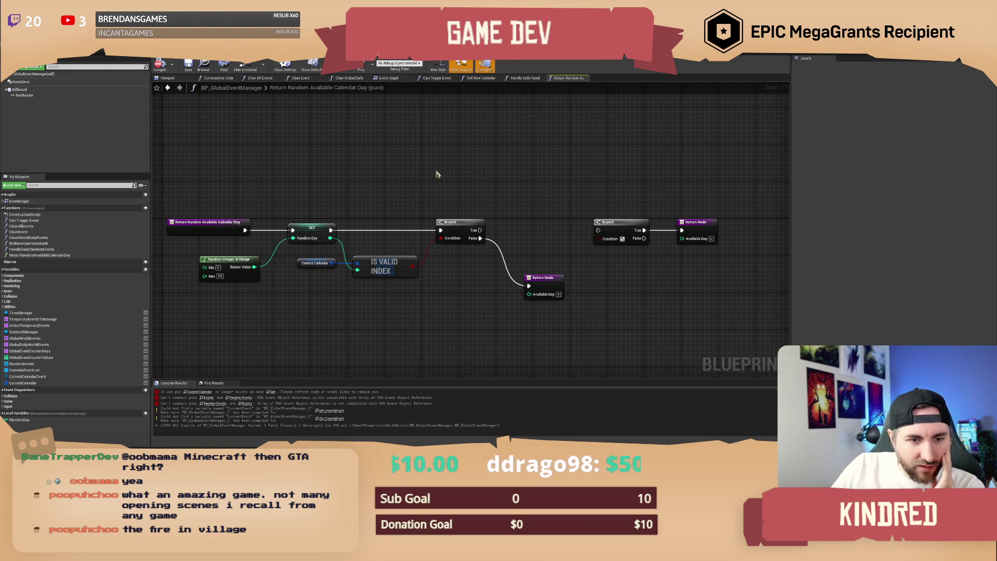
pyautogui.moveTo(436, 174); pyautogui.dragTo(430, 172)
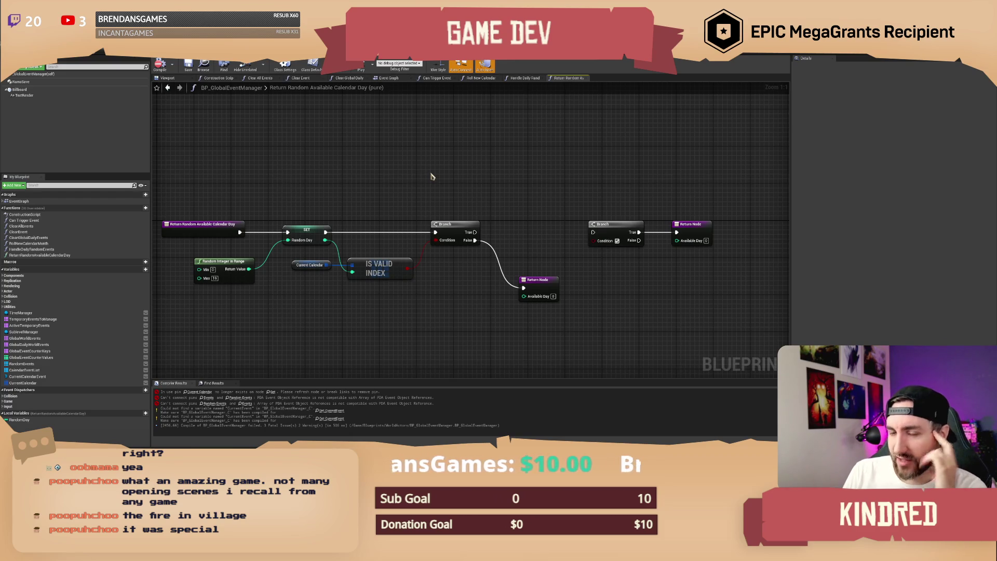
pyautogui.moveTo(474, 172); pyautogui.dragTo(509, 185)
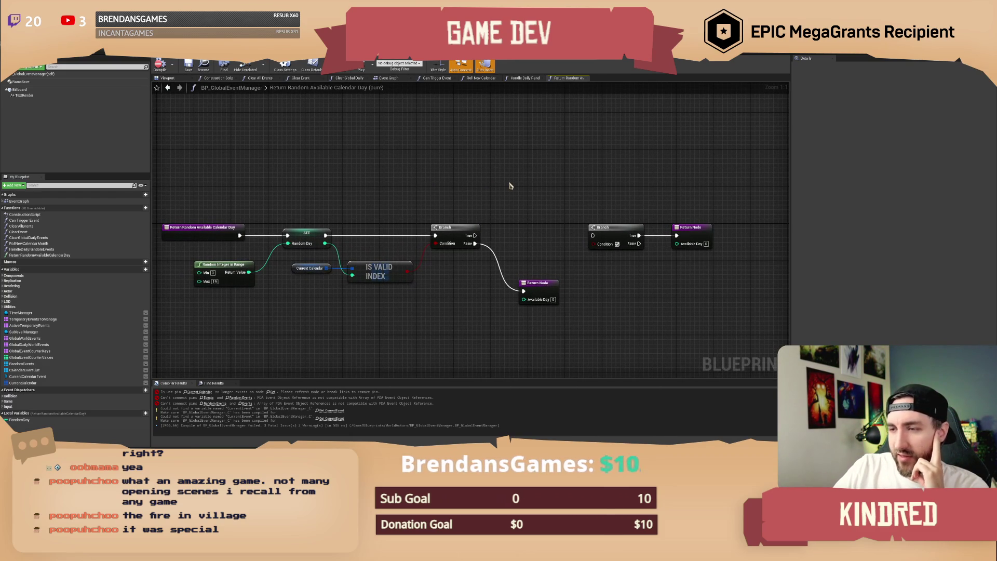
# Delete the extra Branch and Return Node at the right end of the graph.
pyautogui.moveTo(517, 221); pyautogui.dragTo(527, 227)
pyautogui.moveTo(601, 189); pyautogui.dragTo(709, 244)
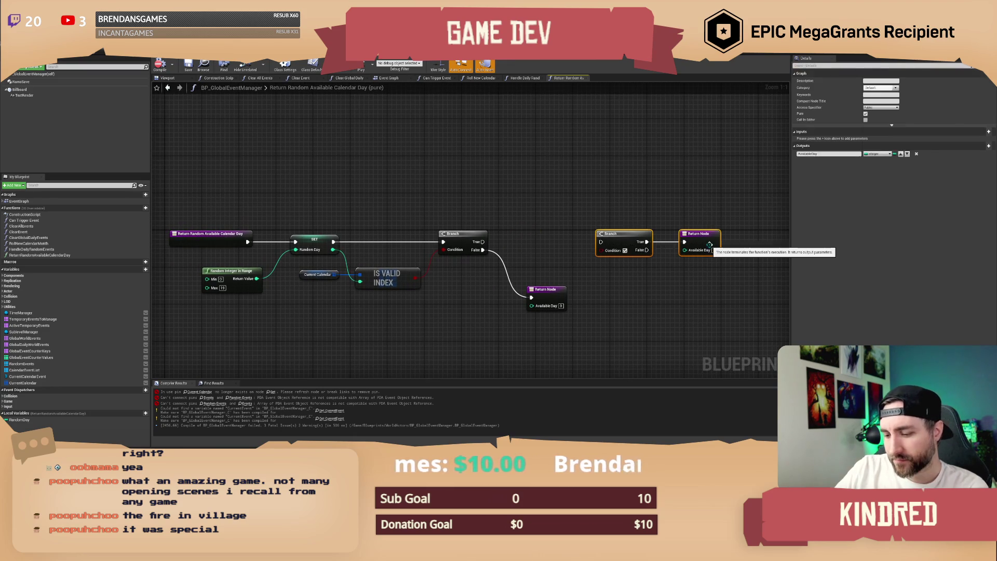
pyautogui.press('Delete')
pyautogui.moveTo(525, 251); pyautogui.dragTo(552, 248)
pyautogui.moveTo(574, 215); pyautogui.dragTo(530, 231)
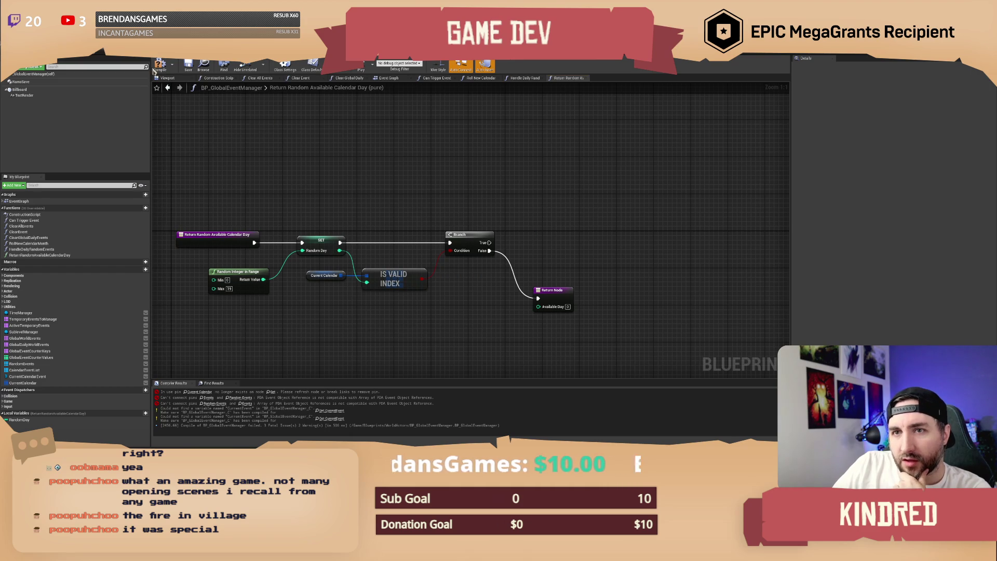
# Compile and save the blueprint, then look over the whole graph.
pyautogui.click(173, 67)
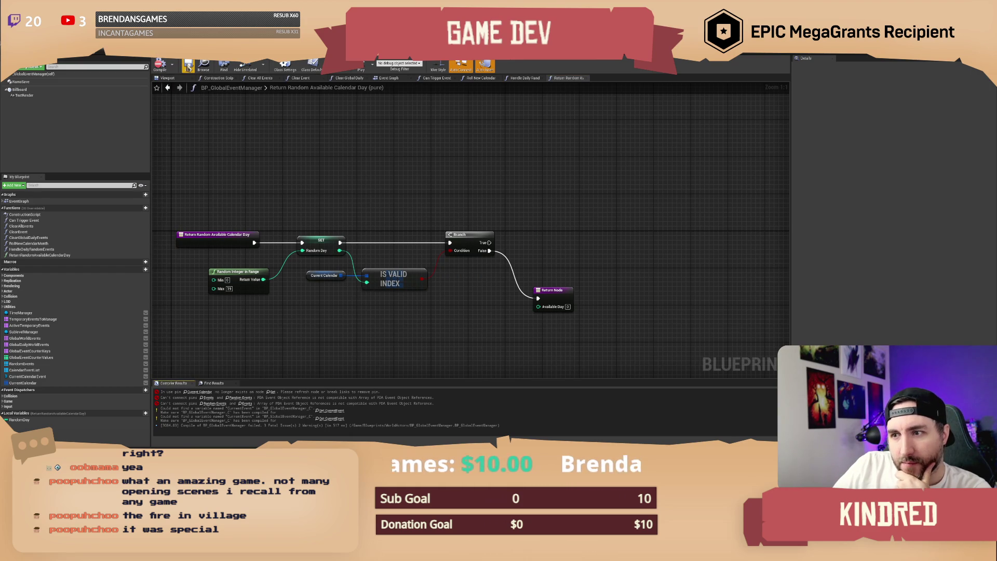
pyautogui.moveTo(509, 189); pyautogui.dragTo(519, 196)
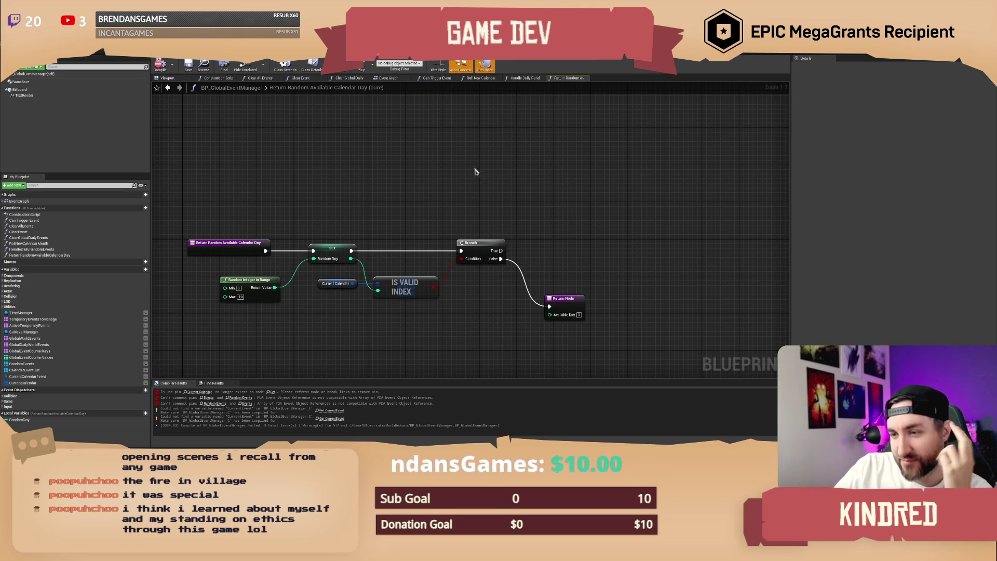
pyautogui.moveTo(475, 171); pyautogui.dragTo(492, 183)
pyautogui.moveTo(322, 129); pyautogui.dragTo(305, 115)
pyautogui.click(188, 66)
pyautogui.moveTo(513, 188)
pyautogui.mouseDown()
pyautogui.moveTo(509, 174)
pyautogui.moveTo(536, 164)
pyautogui.mouseUp()
pyautogui.moveTo(267, 181); pyautogui.dragTo(691, 347)
pyautogui.moveTo(316, 219)
pyautogui.mouseDown()
pyautogui.moveTo(344, 218)
pyautogui.moveTo(226, 228)
pyautogui.mouseUp()
pyautogui.click(335, 176)
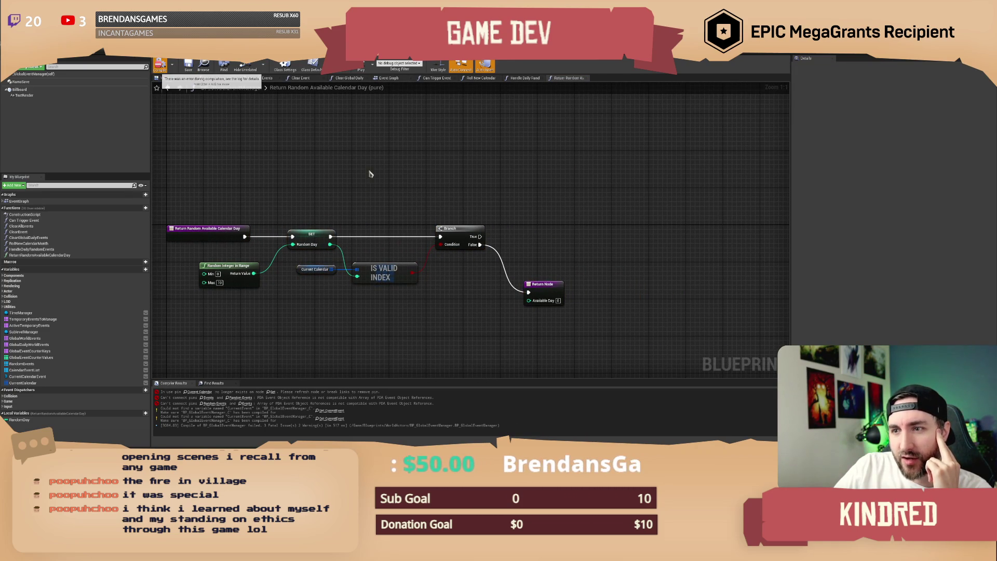
pyautogui.moveTo(382, 178)
pyautogui.mouseDown()
pyautogui.moveTo(411, 182)
pyautogui.moveTo(414, 196)
pyautogui.moveTo(414, 187)
pyautogui.mouseUp()
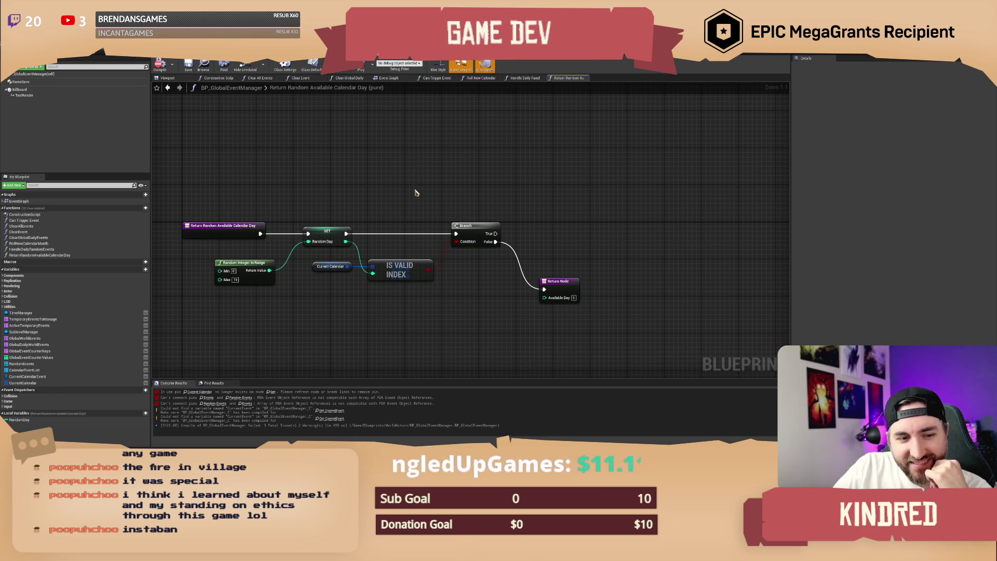
pyautogui.moveTo(411, 201)
pyautogui.mouseDown()
pyautogui.moveTo(420, 178)
pyautogui.moveTo(551, 181)
pyautogui.moveTo(529, 168)
pyautogui.mouseUp()
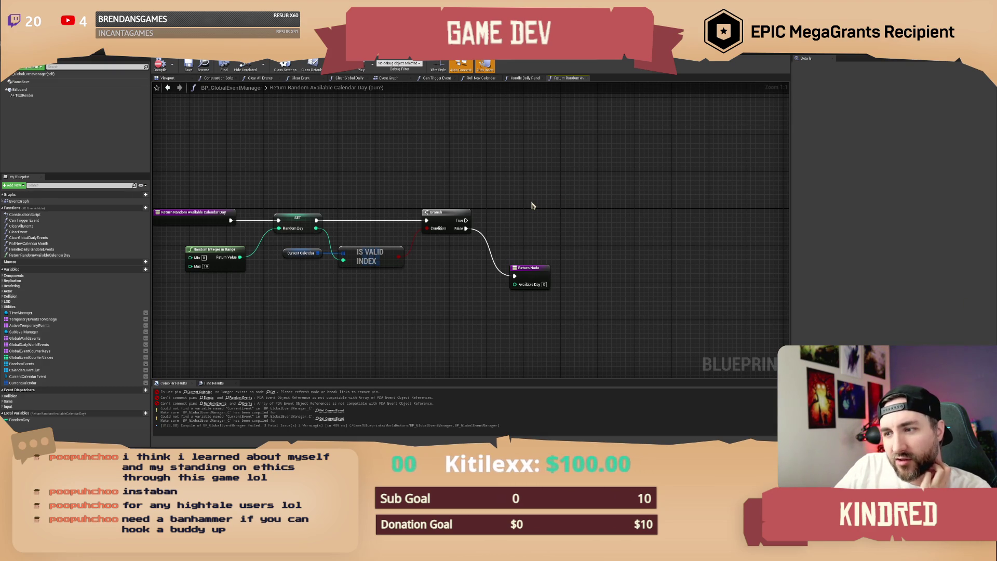
pyautogui.moveTo(525, 191); pyautogui.dragTo(501, 187)
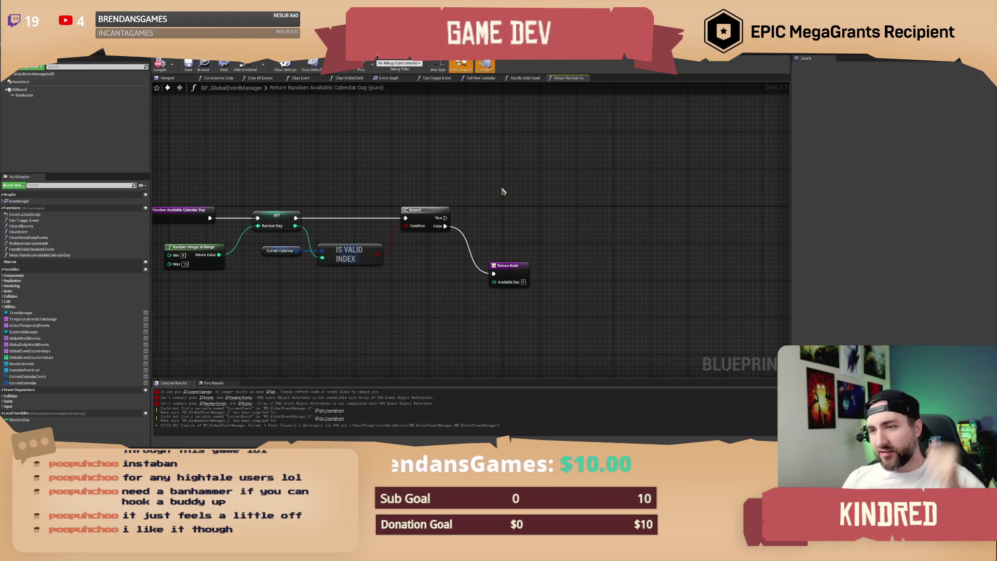
pyautogui.moveTo(438, 172); pyautogui.dragTo(438, 168)
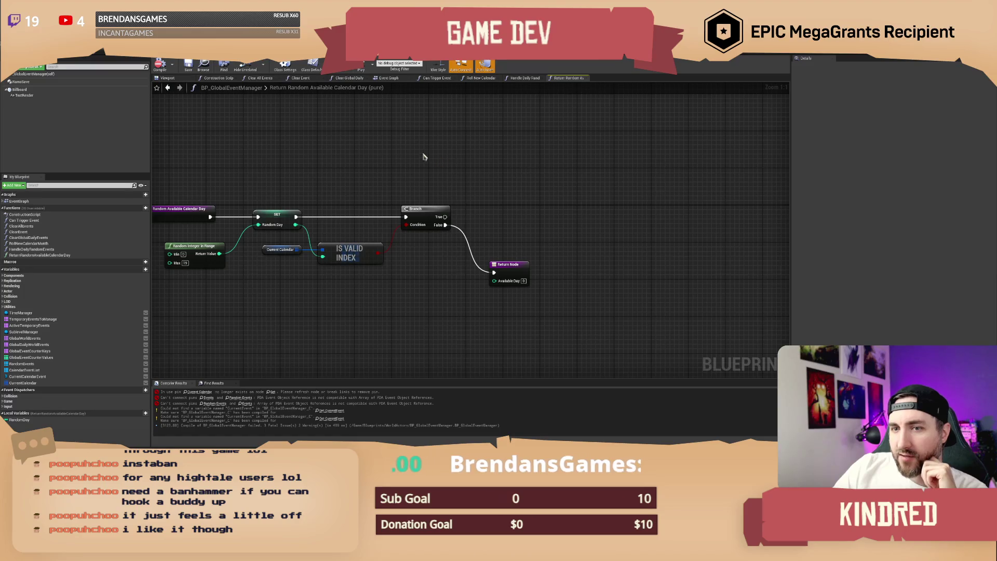
pyautogui.moveTo(405, 150); pyautogui.dragTo(442, 150)
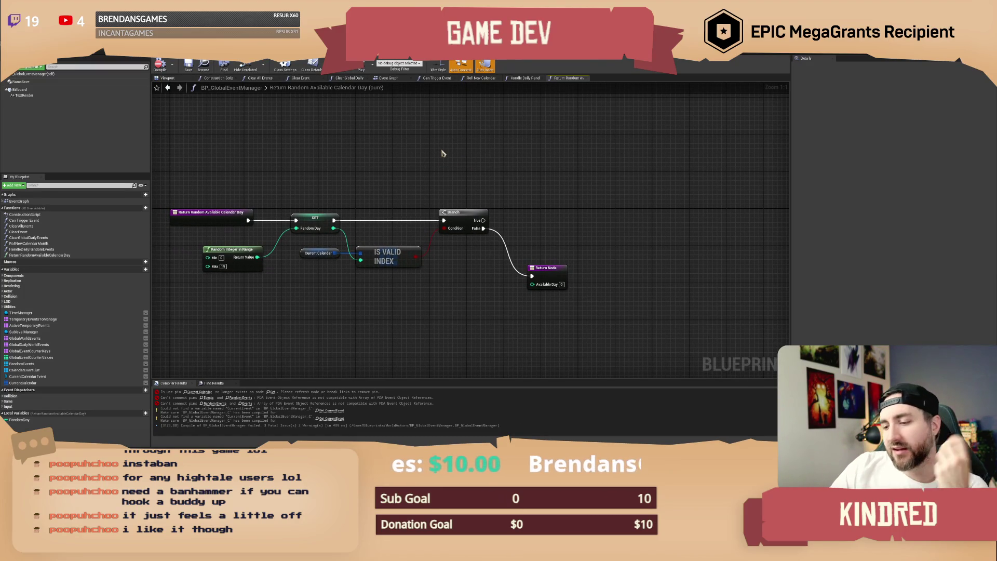
pyautogui.moveTo(512, 185)
pyautogui.mouseDown()
pyautogui.moveTo(498, 176)
pyautogui.moveTo(515, 176)
pyautogui.mouseUp()
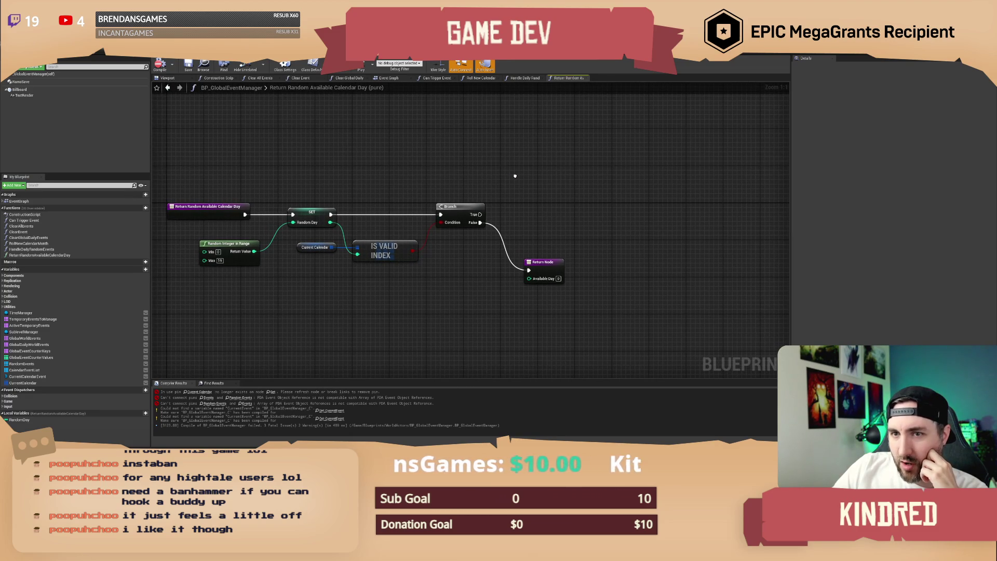
pyautogui.moveTo(515, 176); pyautogui.dragTo(514, 176)
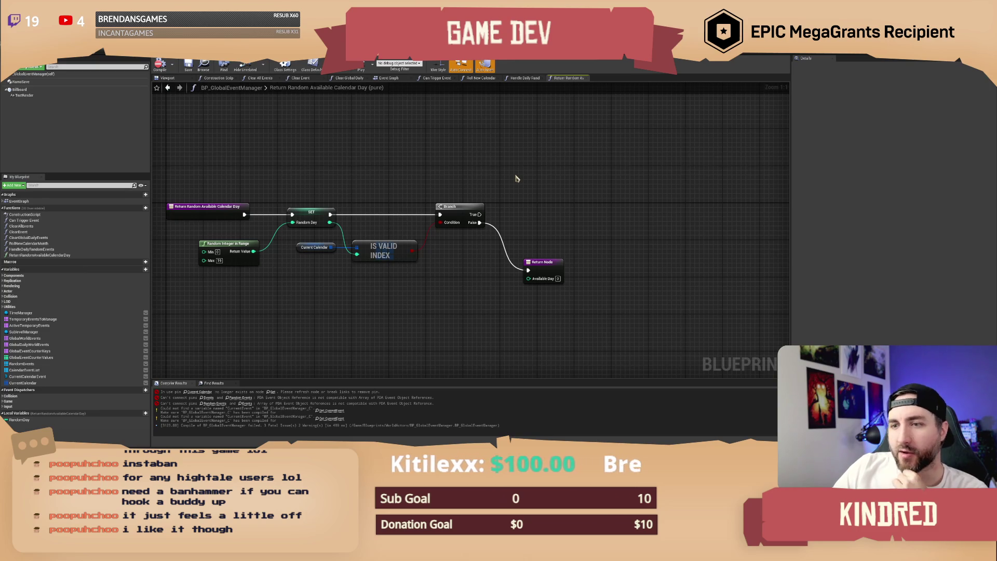
pyautogui.moveTo(517, 178); pyautogui.dragTo(510, 171)
pyautogui.moveTo(447, 171)
pyautogui.mouseDown()
pyautogui.moveTo(389, 193)
pyautogui.moveTo(360, 187)
pyautogui.mouseUp()
pyautogui.moveTo(523, 203)
pyautogui.mouseDown()
pyautogui.moveTo(494, 211)
pyautogui.moveTo(507, 216)
pyautogui.moveTo(508, 184)
pyautogui.moveTo(516, 198)
pyautogui.mouseUp()
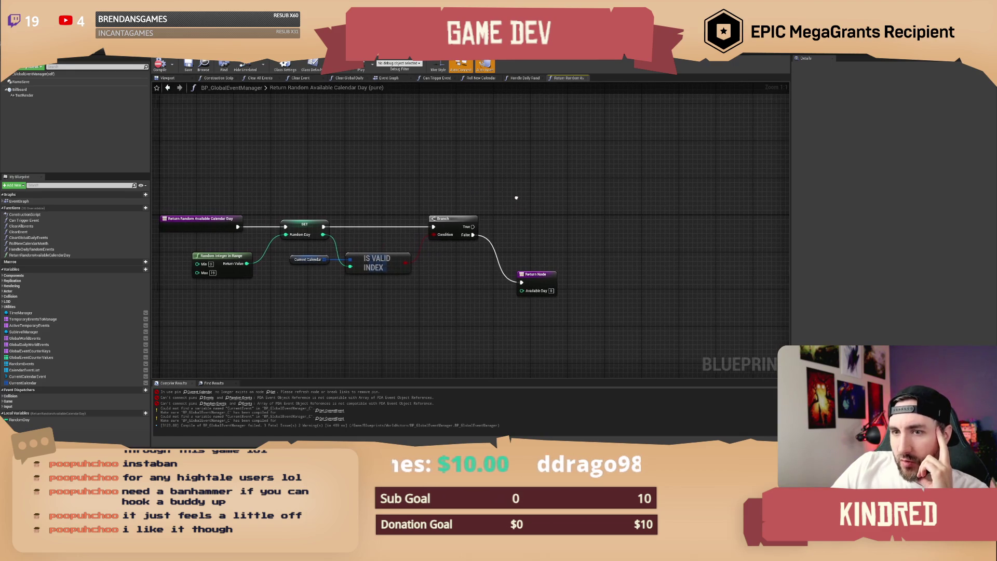
pyautogui.moveTo(473, 227)
pyautogui.mouseDown()
pyautogui.moveTo(539, 223)
pyautogui.moveTo(519, 196)
pyautogui.mouseUp()
# Place a Return Node on the Branch's True path with Available Day set to -1.
pyautogui.write('retu')
pyautogui.press('BackSpace')
pyautogui.press('BackSpace')
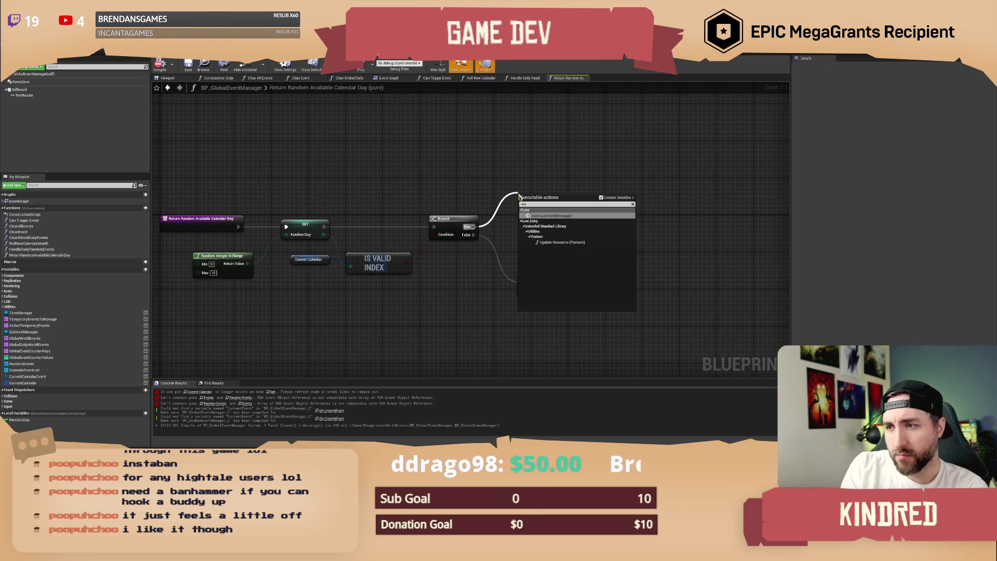
pyautogui.write('turn')
pyautogui.click(551, 228)
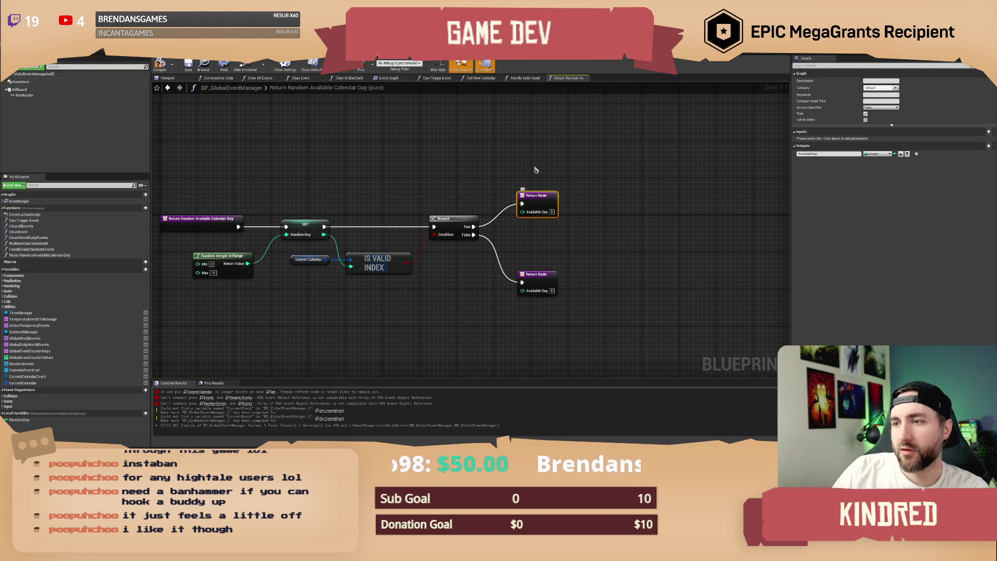
pyautogui.click(552, 211)
pyautogui.write('-1')
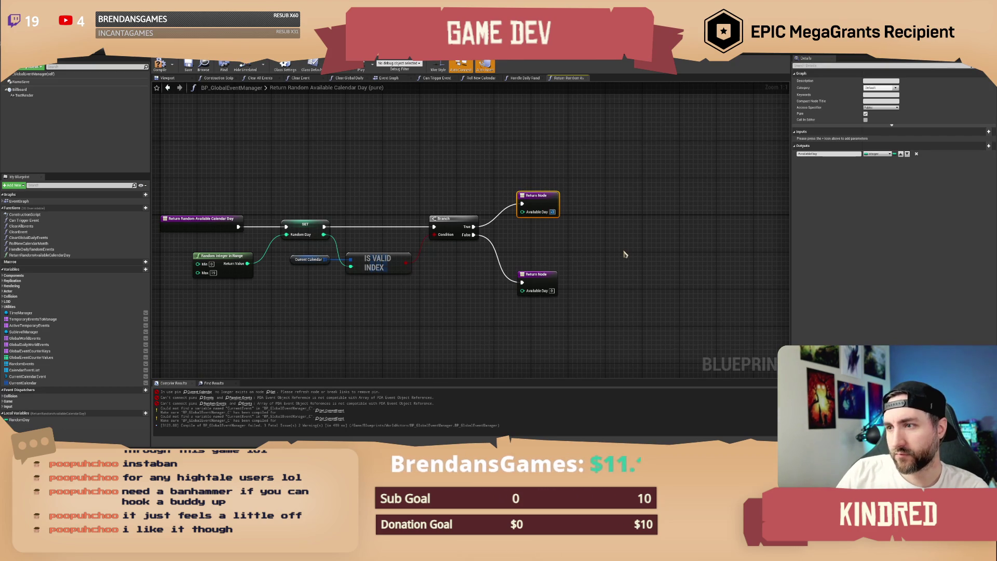
pyautogui.click(625, 254)
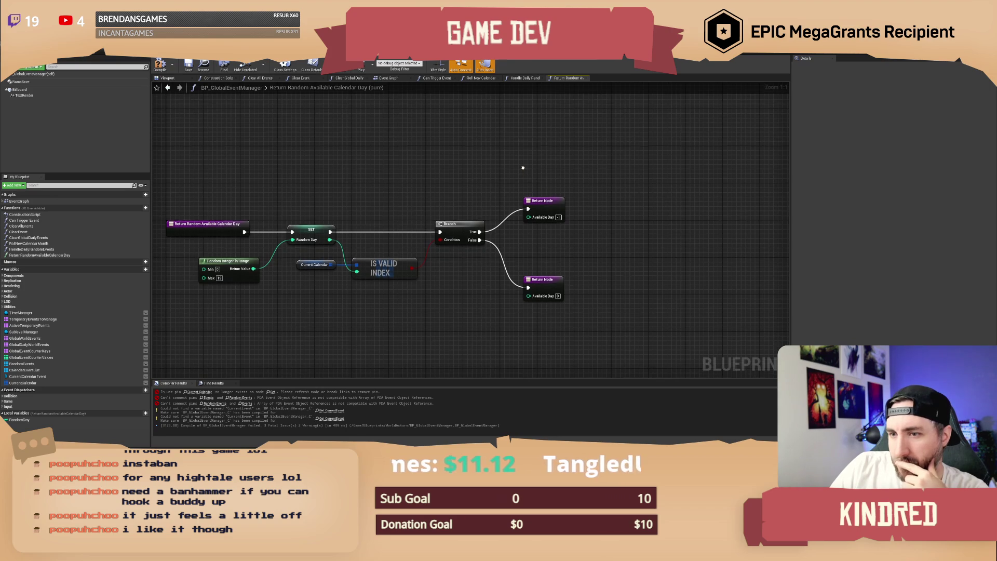
# Delete the upper Return Node, rearrange the entry, and add a new Return Node from Branch True.
pyautogui.moveTo(550, 210); pyautogui.dragTo(564, 206)
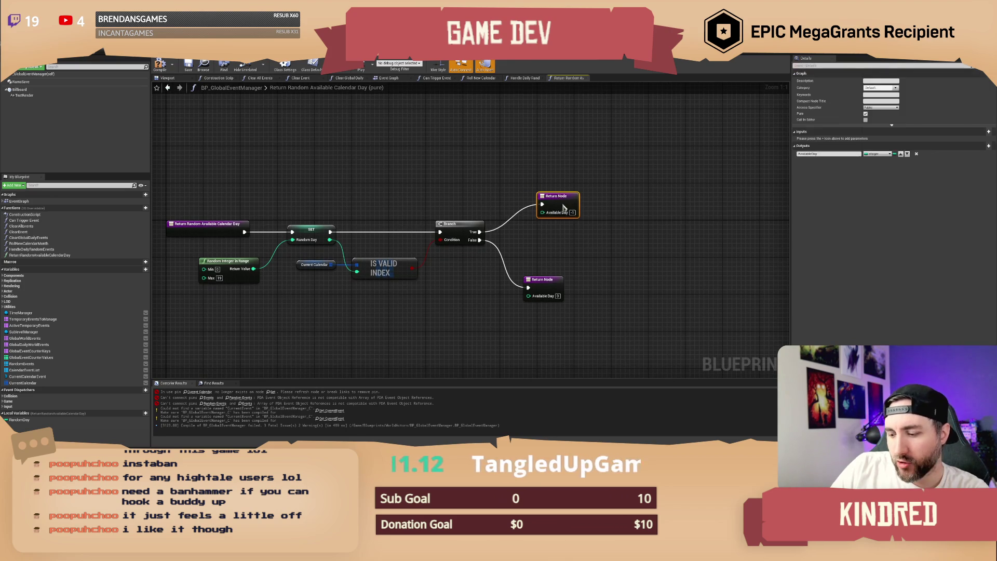
pyautogui.press('Delete')
pyautogui.moveTo(396, 193); pyautogui.dragTo(502, 192)
pyautogui.moveTo(330, 220); pyautogui.dragTo(229, 225)
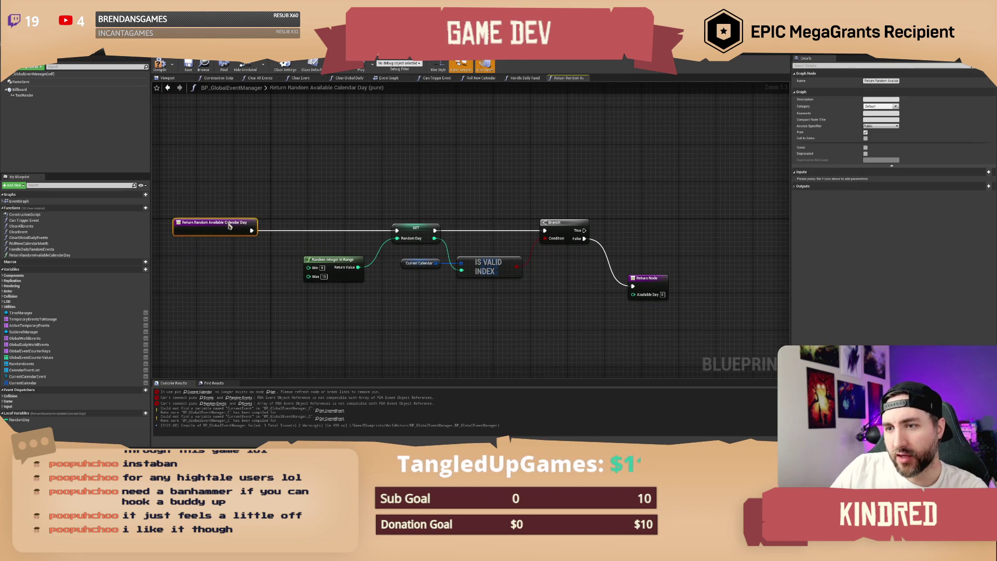
pyautogui.moveTo(508, 234)
pyautogui.mouseDown()
pyautogui.moveTo(602, 240)
pyautogui.moveTo(517, 237)
pyautogui.moveTo(371, 193)
pyautogui.mouseUp()
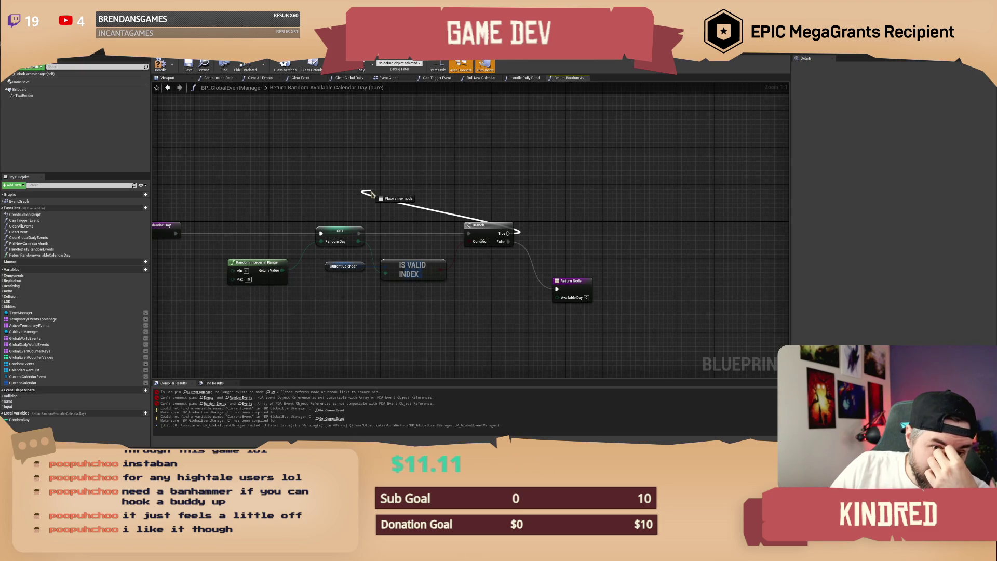
pyautogui.moveTo(370, 193); pyautogui.dragTo(546, 207)
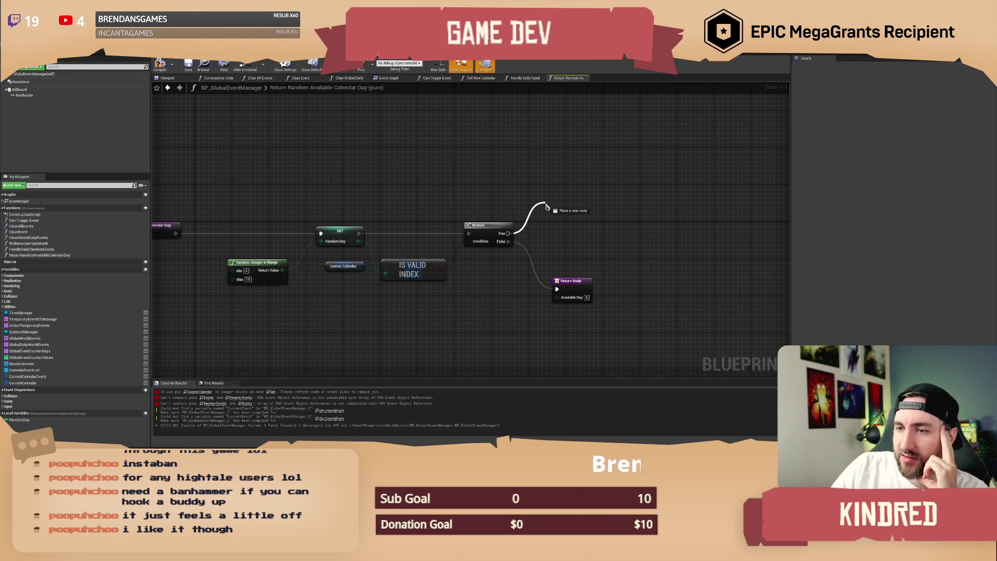
pyautogui.moveTo(546, 206); pyautogui.dragTo(475, 210)
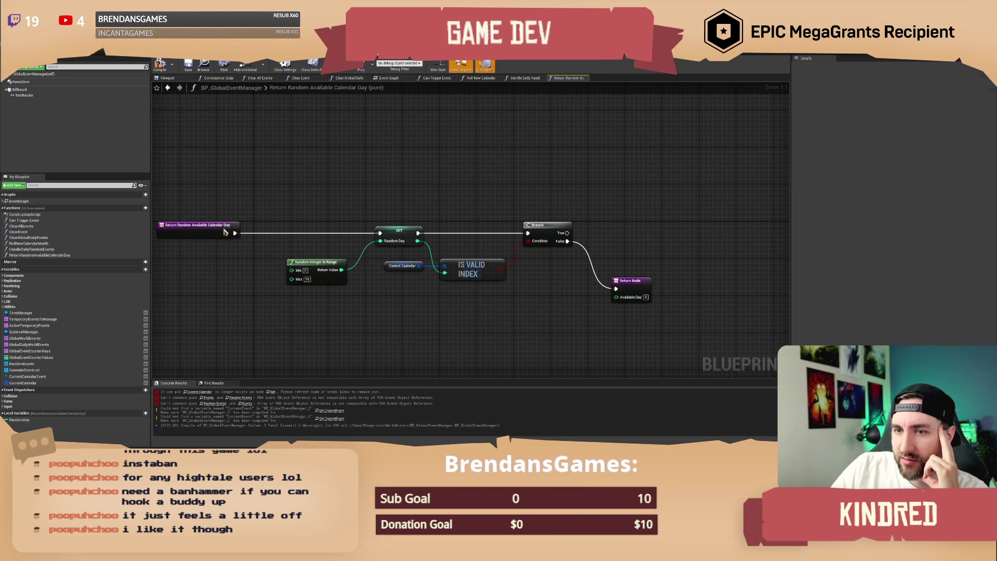
pyautogui.moveTo(229, 227); pyautogui.dragTo(326, 227)
pyautogui.moveTo(523, 197)
pyautogui.mouseDown()
pyautogui.moveTo(472, 195)
pyautogui.moveTo(492, 216)
pyautogui.moveTo(513, 206)
pyautogui.mouseUp()
pyautogui.write('return')
pyautogui.press('Return')
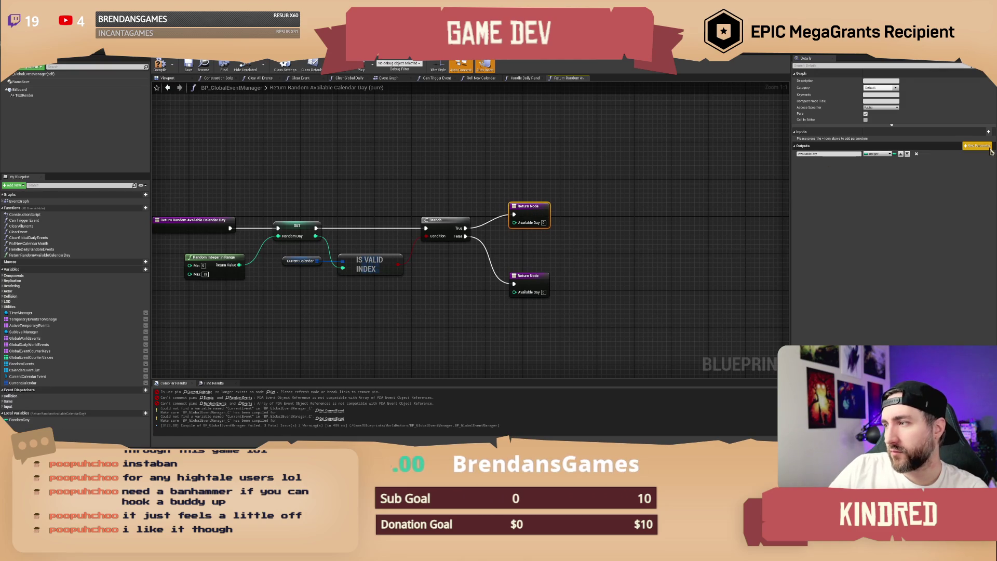
# Add a second Boolean output named FoundDay? to the function's return.
pyautogui.click(988, 146)
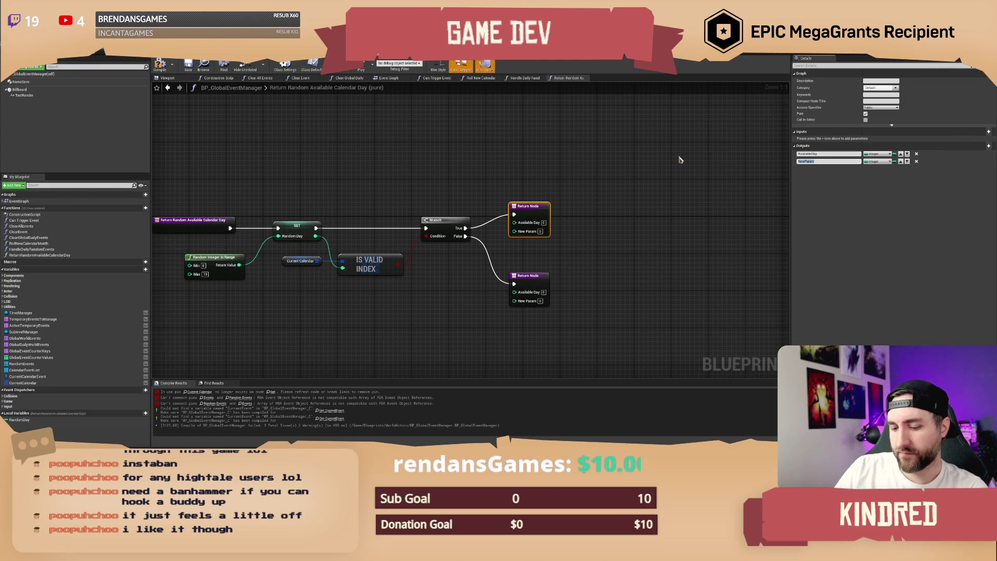
pyautogui.write('FoundDay')
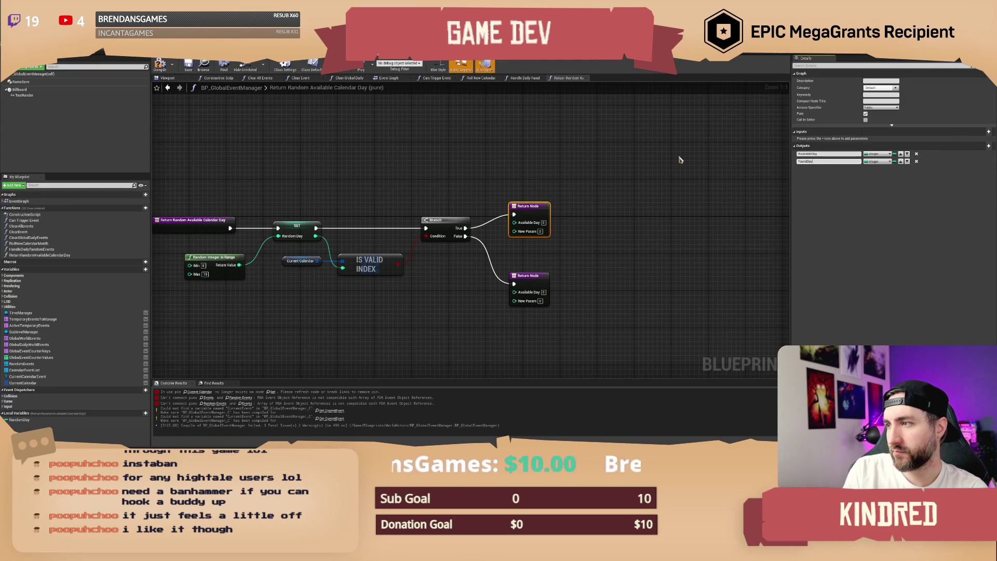
pyautogui.write('?')
pyautogui.press('Return')
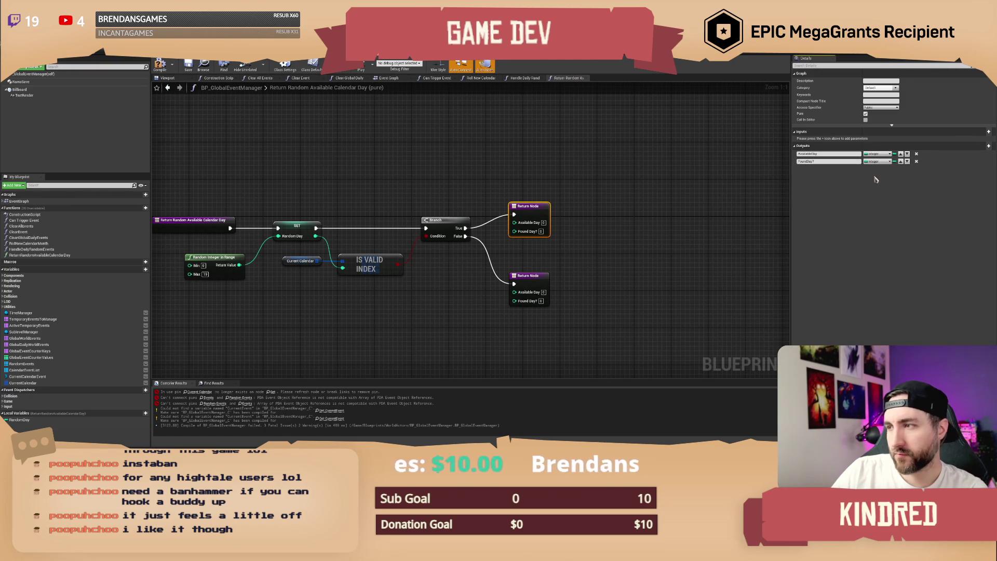
pyautogui.click(877, 162)
pyautogui.click(825, 178)
pyautogui.click(655, 179)
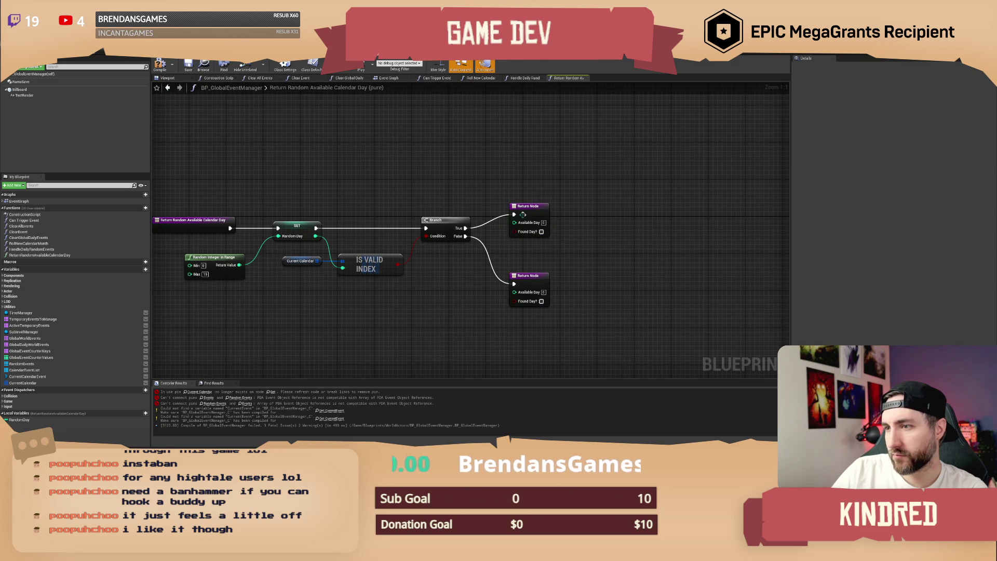
# Tick Found Day? on the lower Return Node, enter -1, compile, and return to the Event Graph.
pyautogui.moveTo(531, 217); pyautogui.dragTo(531, 231)
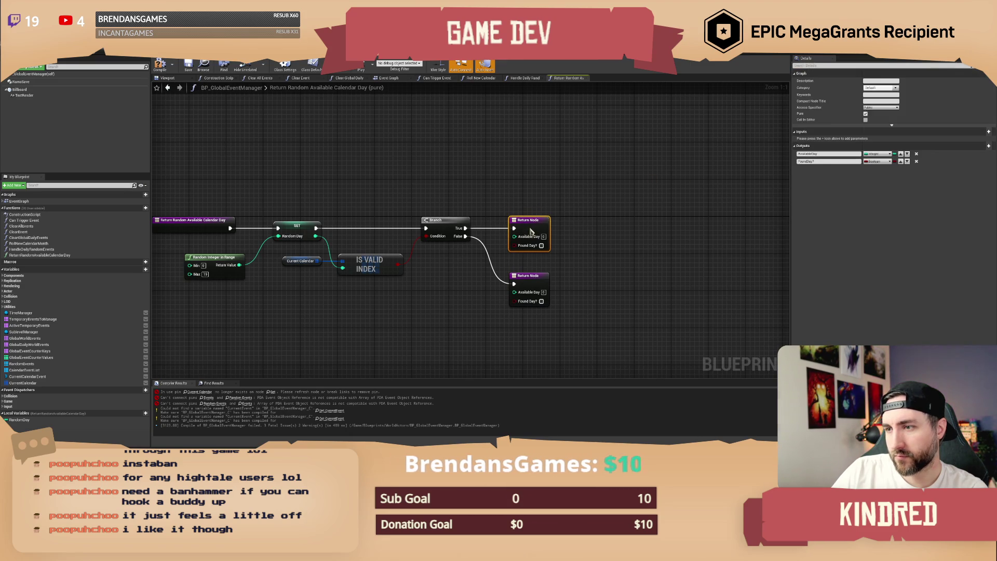
pyautogui.click(541, 301)
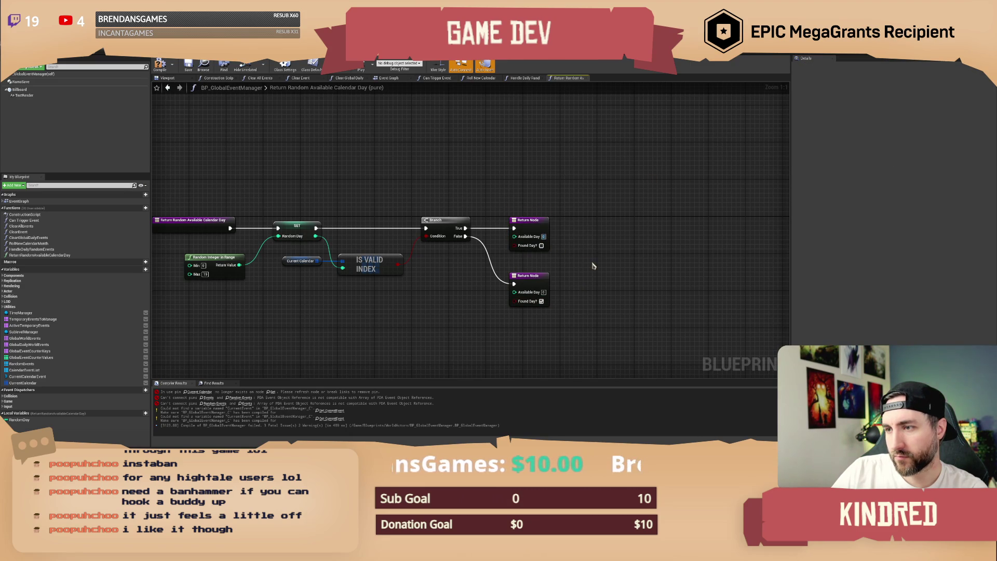
pyautogui.write('-1')
pyautogui.moveTo(424, 182); pyautogui.dragTo(485, 183)
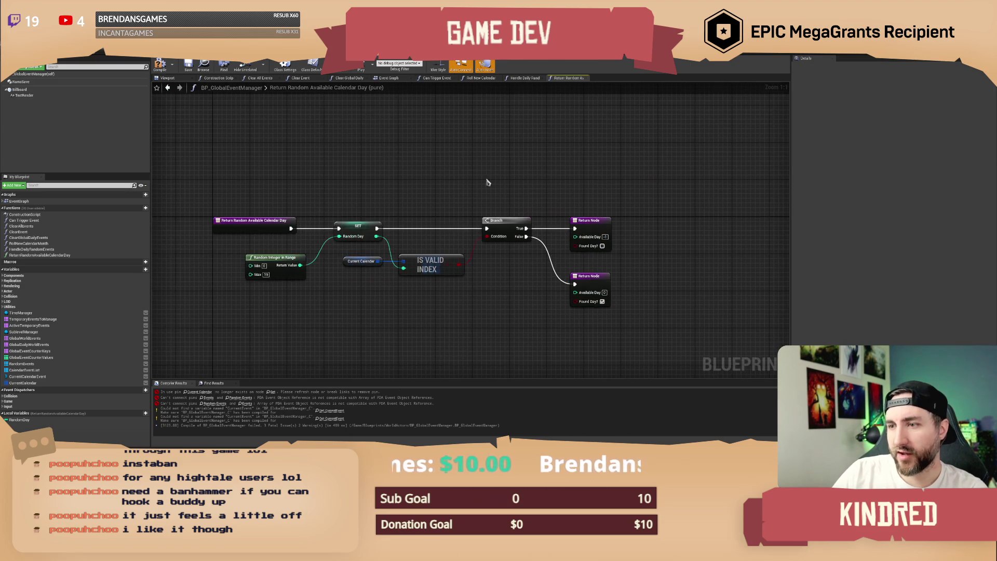
pyautogui.click(160, 65)
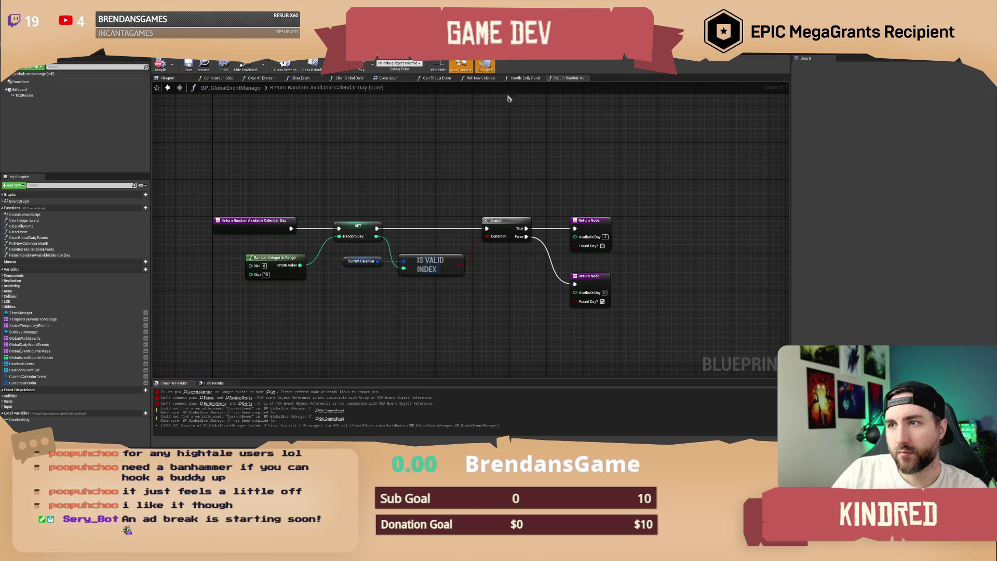
pyautogui.click(389, 82)
pyautogui.moveTo(474, 173)
pyautogui.mouseDown()
pyautogui.moveTo(469, 202)
pyautogui.moveTo(497, 203)
pyautogui.mouseUp()
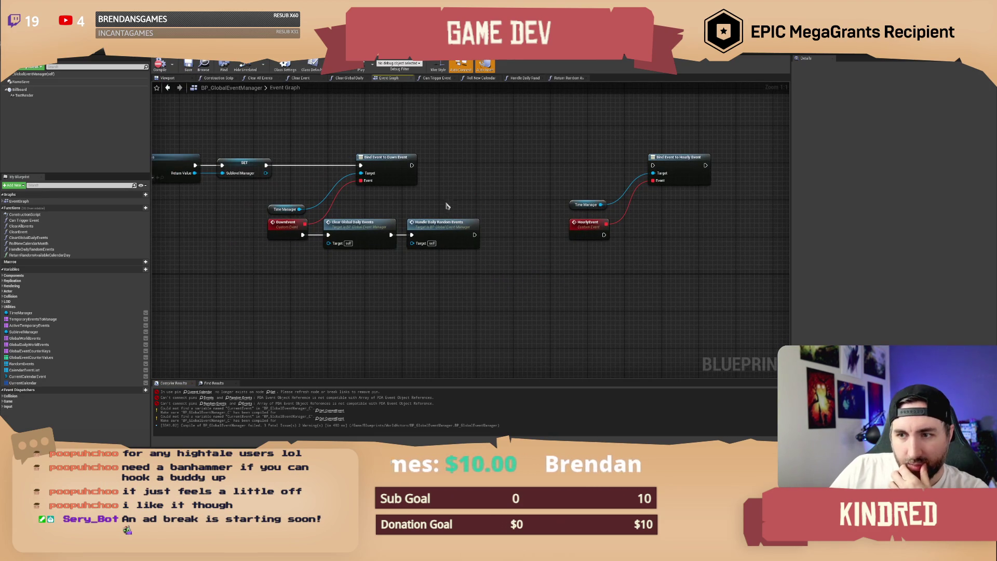
pyautogui.moveTo(439, 213); pyautogui.dragTo(455, 214)
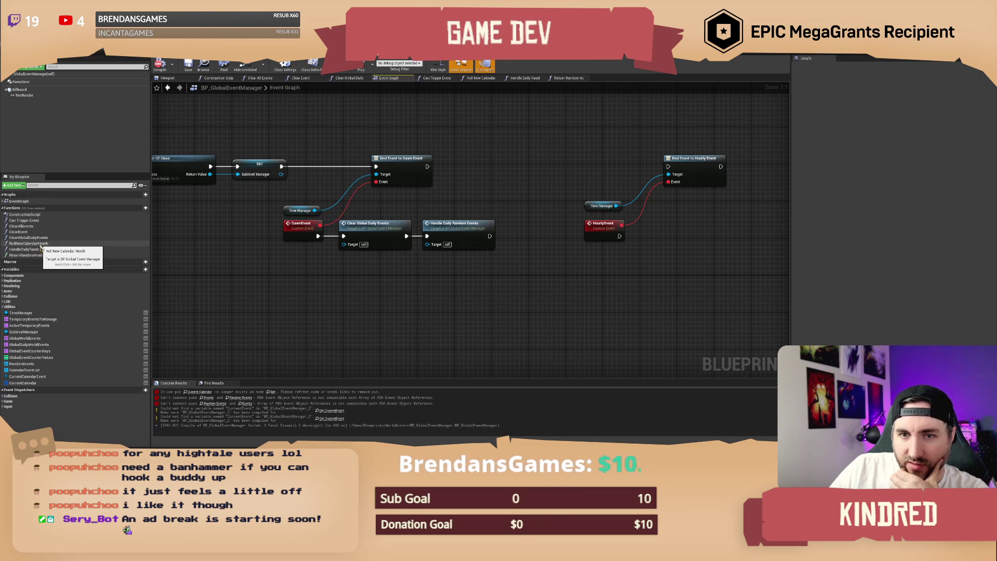
pyautogui.doubleClick(39, 244)
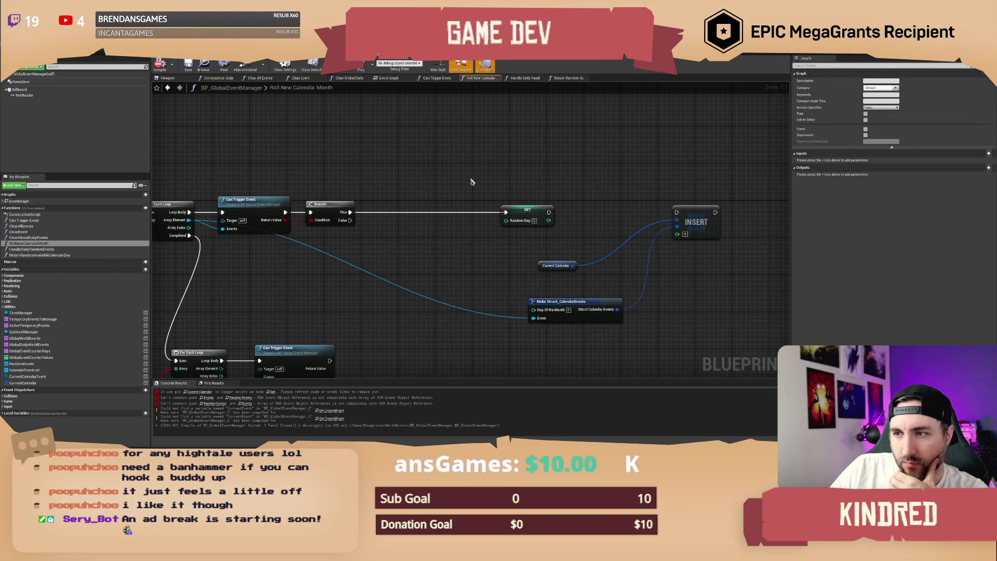
pyautogui.click(491, 214)
pyautogui.moveTo(490, 214); pyautogui.dragTo(422, 182)
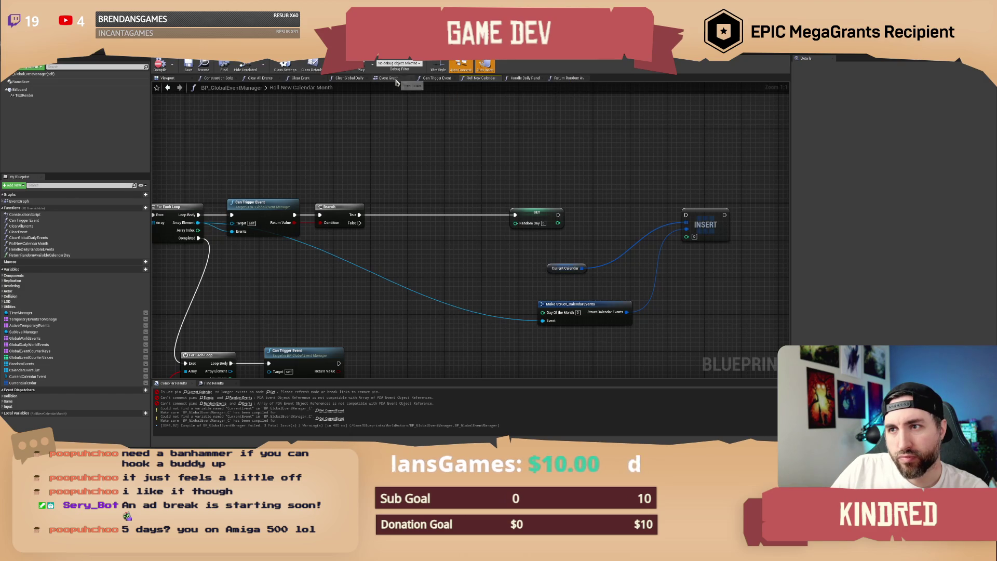
pyautogui.click(568, 78)
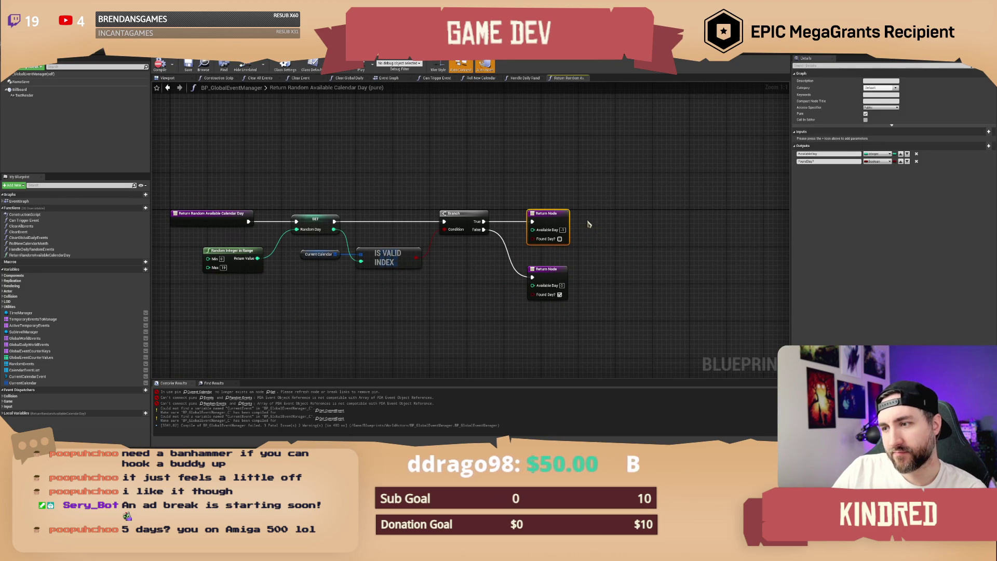
# Replace the top Return Node with a For Loop after the function entry, Last Index 19.
pyautogui.press('Delete')
pyautogui.press('Home')
pyautogui.moveTo(281, 208)
pyautogui.mouseDown()
pyautogui.moveTo(199, 213)
pyautogui.moveTo(249, 217)
pyautogui.moveTo(232, 214)
pyautogui.moveTo(303, 197)
pyautogui.mouseUp()
pyautogui.write('for loop')
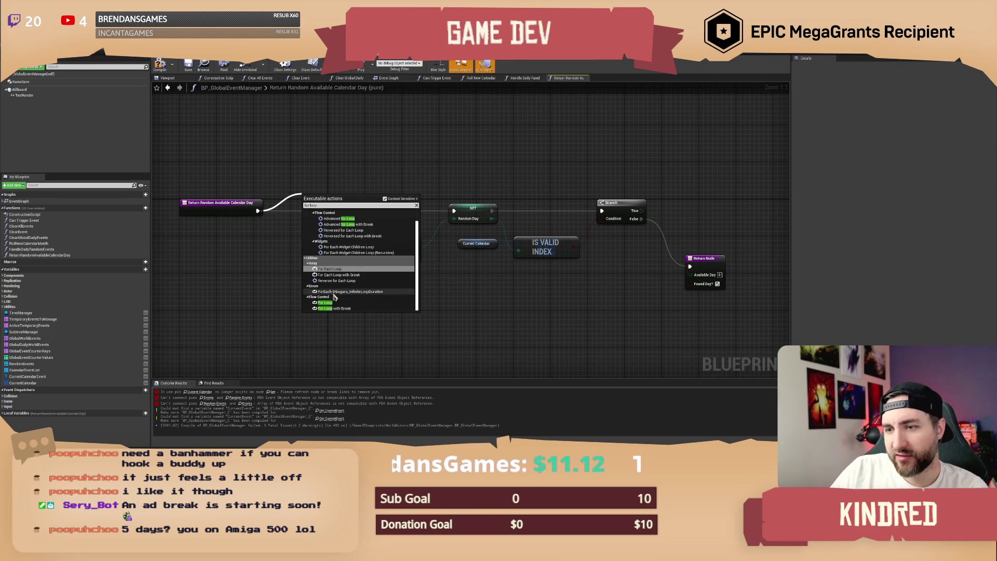
pyautogui.click(327, 302)
pyautogui.moveTo(326, 206); pyautogui.dragTo(312, 209)
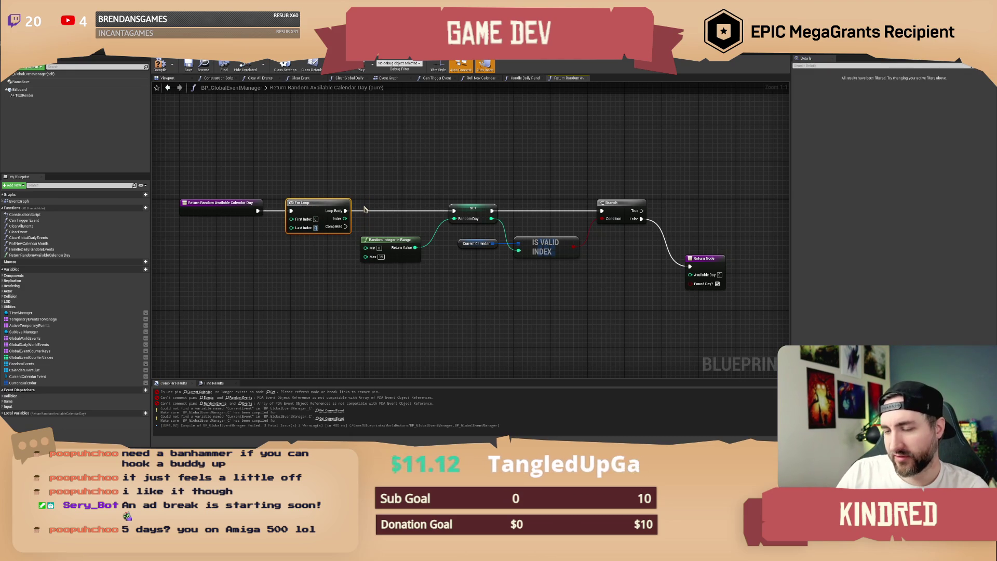
pyautogui.write('9')
pyautogui.moveTo(326, 210); pyautogui.dragTo(316, 213)
pyautogui.click(347, 178)
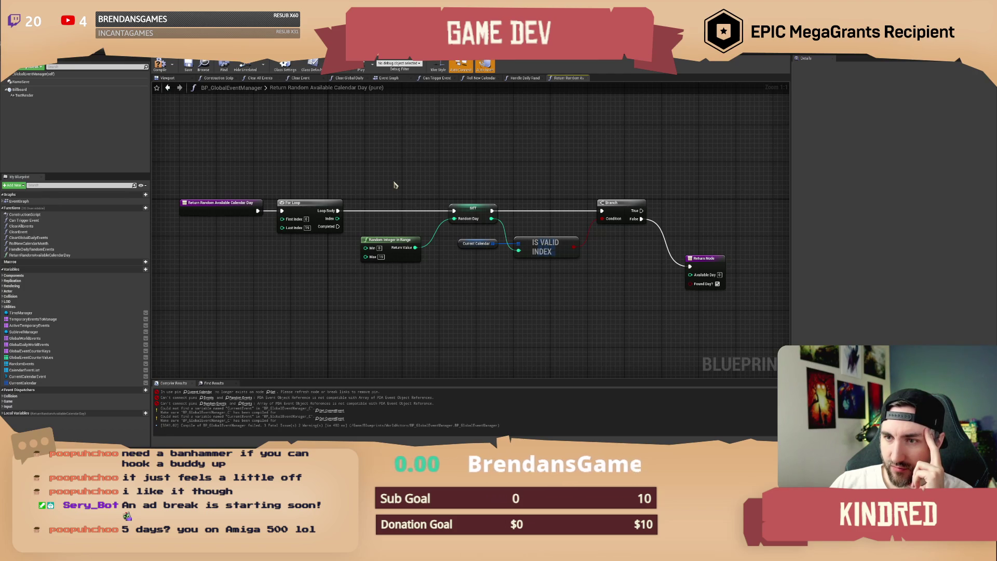
pyautogui.moveTo(395, 184); pyautogui.dragTo(373, 176)
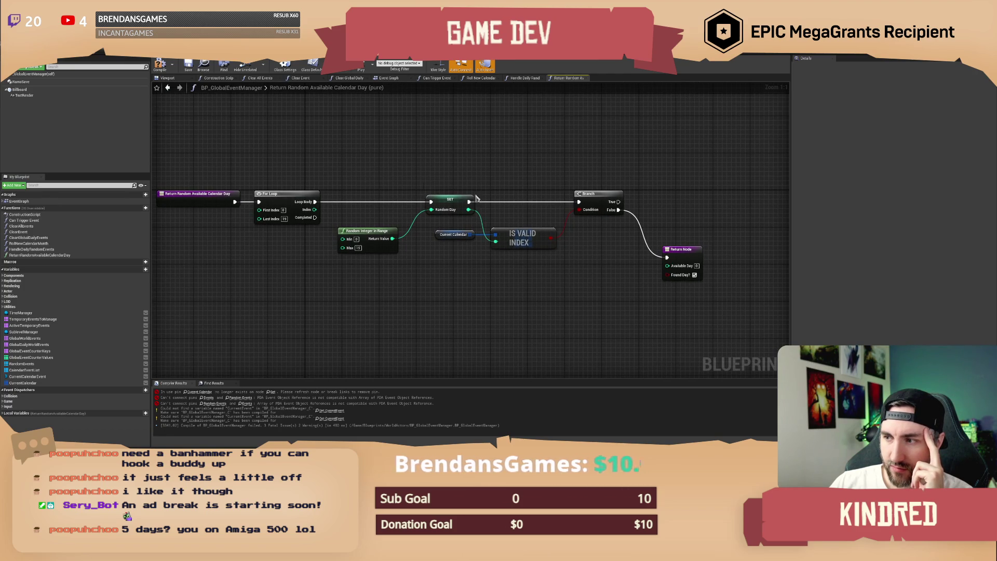
pyautogui.moveTo(675, 216); pyautogui.dragTo(666, 206)
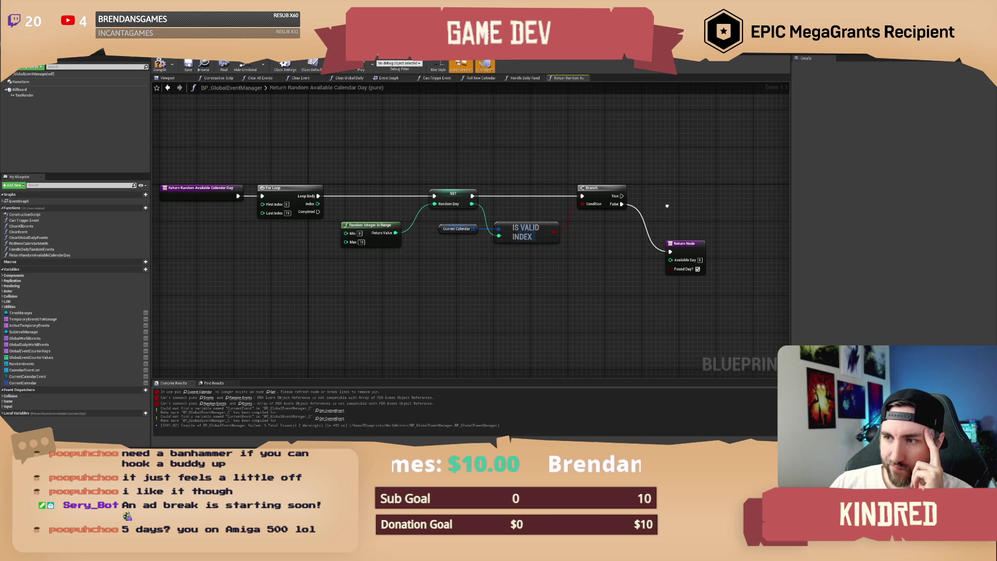
pyautogui.moveTo(667, 205); pyautogui.dragTo(676, 222)
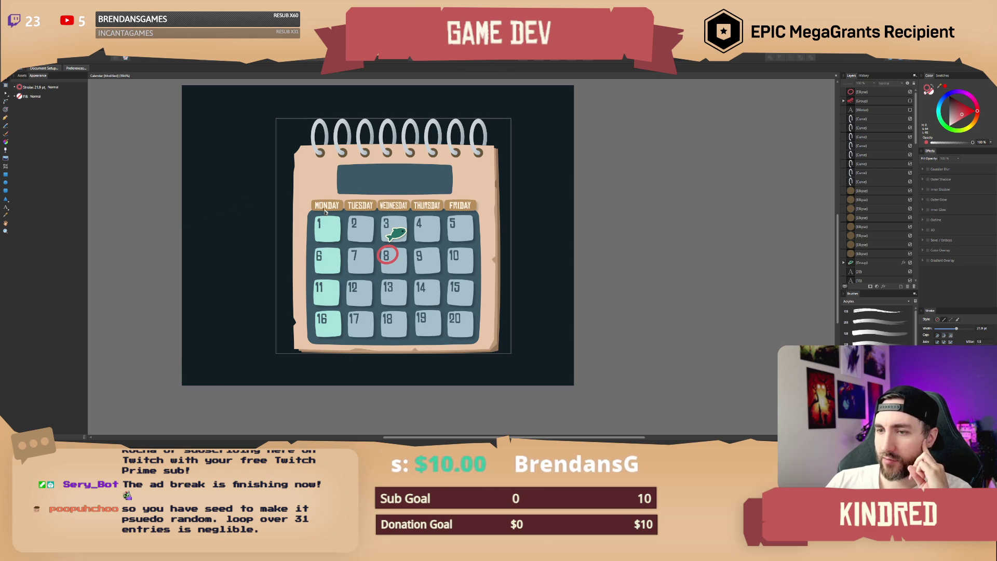
pyautogui.click(435, 296)
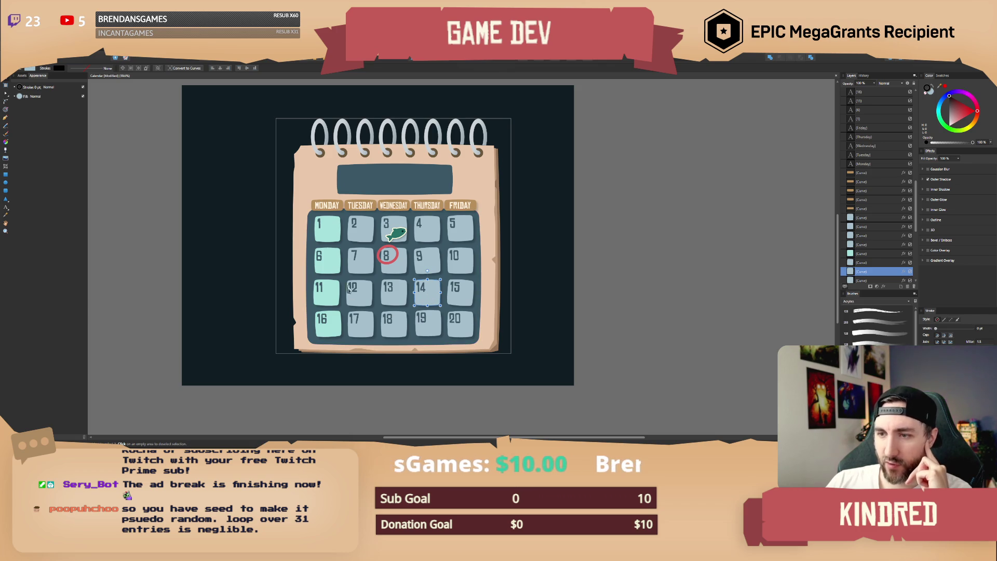
pyautogui.click(641, 270)
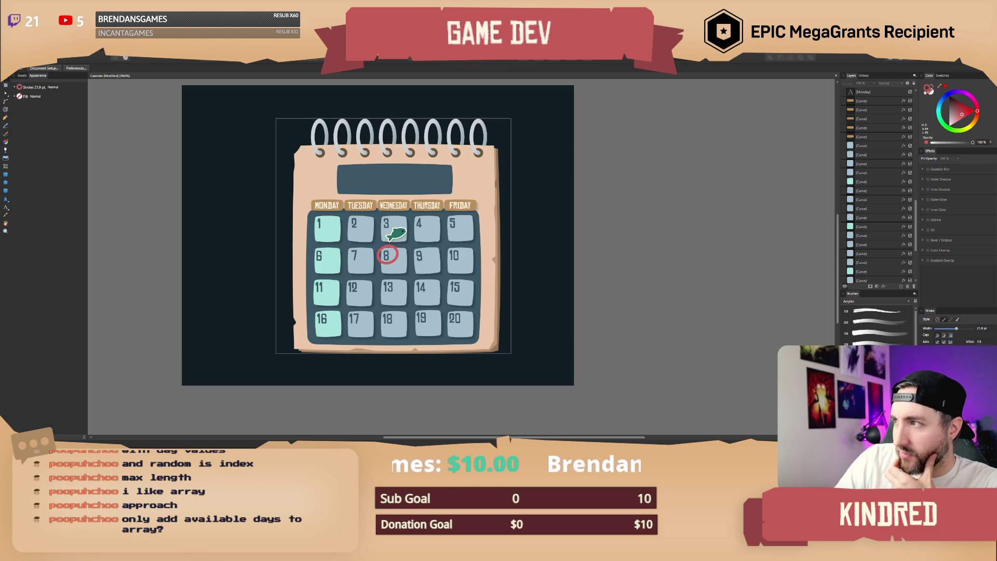
# Change the CurrentCalendar variable's type to PDA Event and confirm the change.
pyautogui.hotkey('alt', 'Tab')
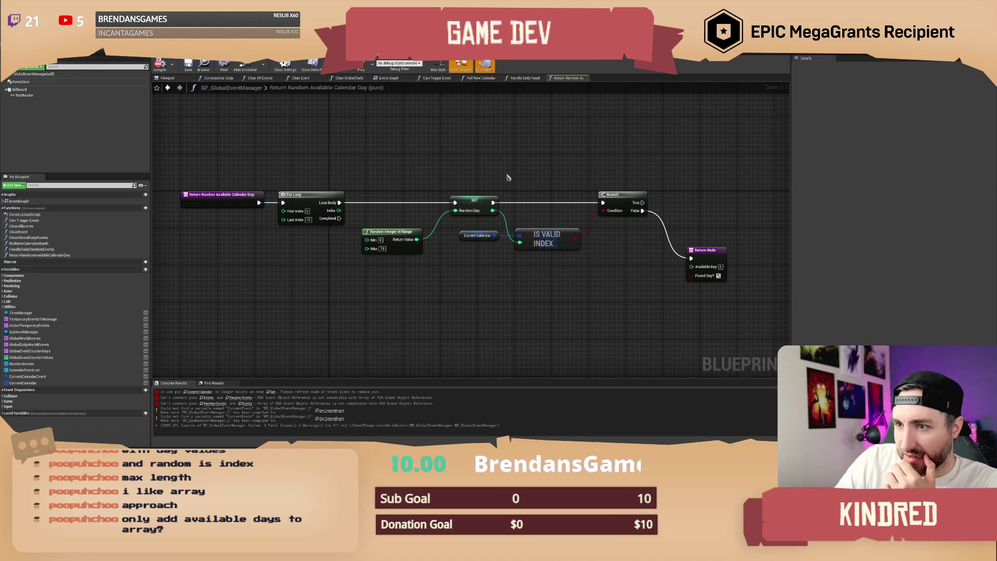
pyautogui.moveTo(366, 165); pyautogui.dragTo(404, 169)
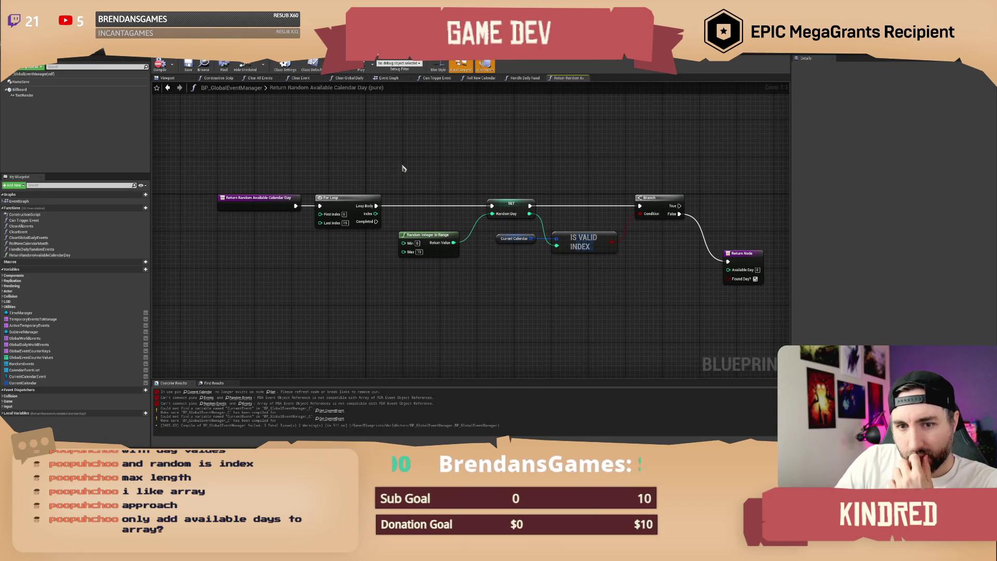
pyautogui.click(23, 382)
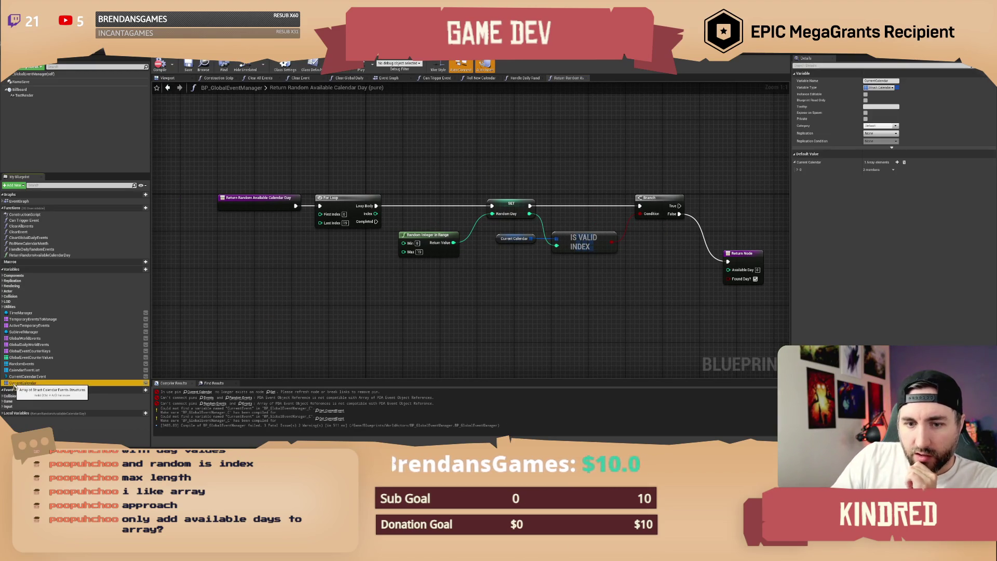
pyautogui.click(880, 88)
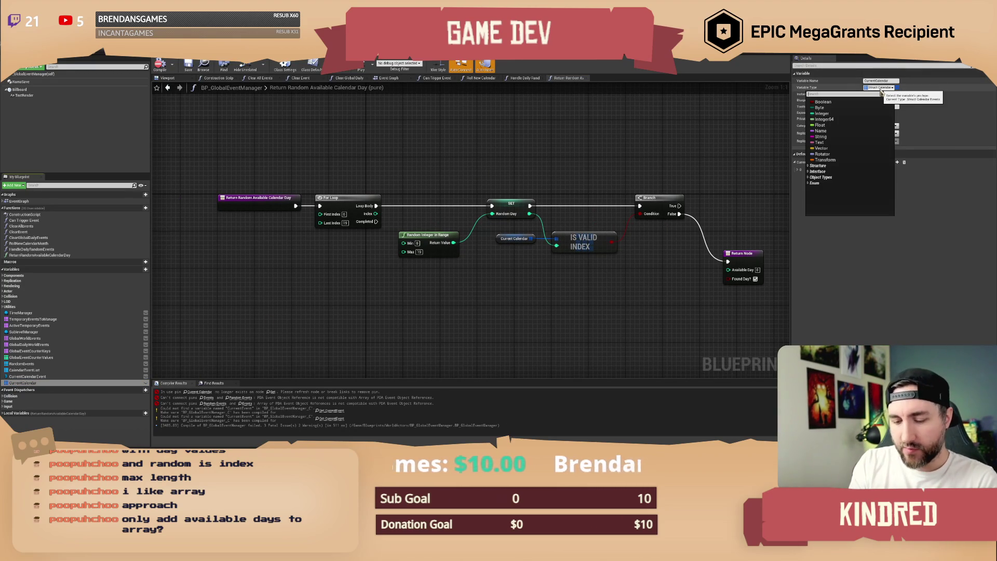
pyautogui.write('pda event')
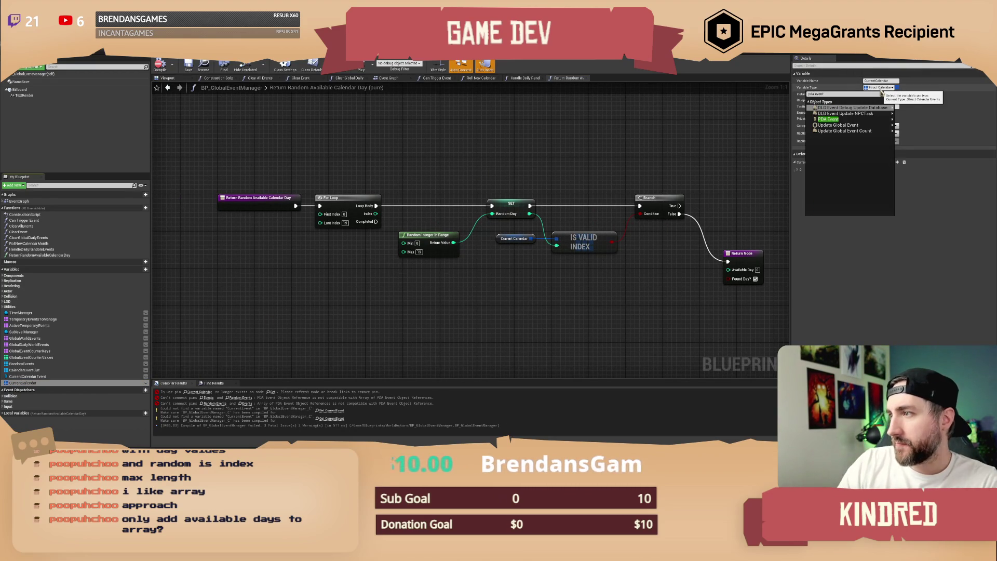
pyautogui.moveTo(831, 119)
pyautogui.click(914, 119)
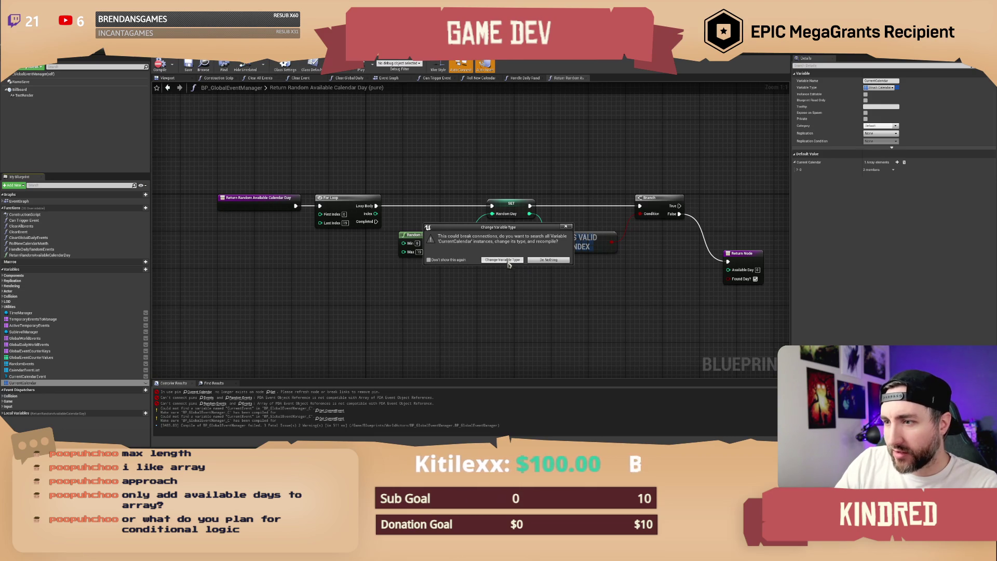
pyautogui.click(508, 262)
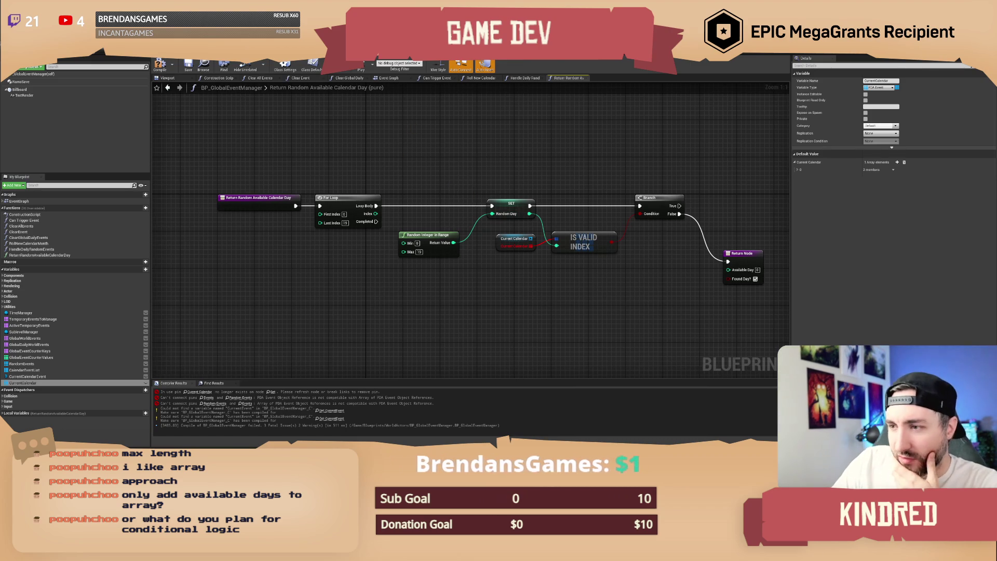
# Delete the Is Valid Index, SET, Random Integer in Range, Current Calendar and For Loop nodes.
pyautogui.moveTo(397, 174); pyautogui.dragTo(379, 176)
pyautogui.moveTo(489, 280); pyautogui.dragTo(467, 288)
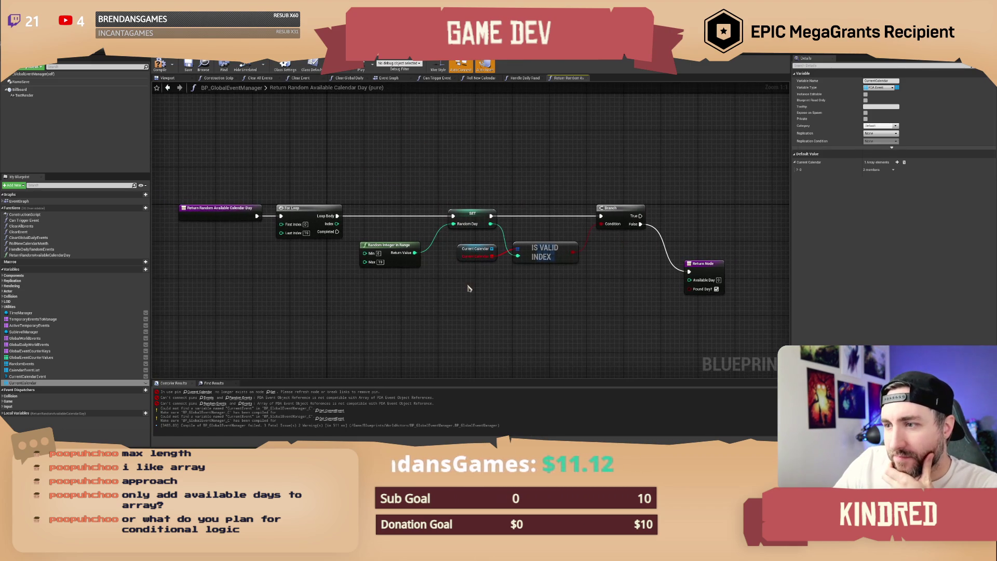
pyautogui.click(528, 256)
pyautogui.press('Delete')
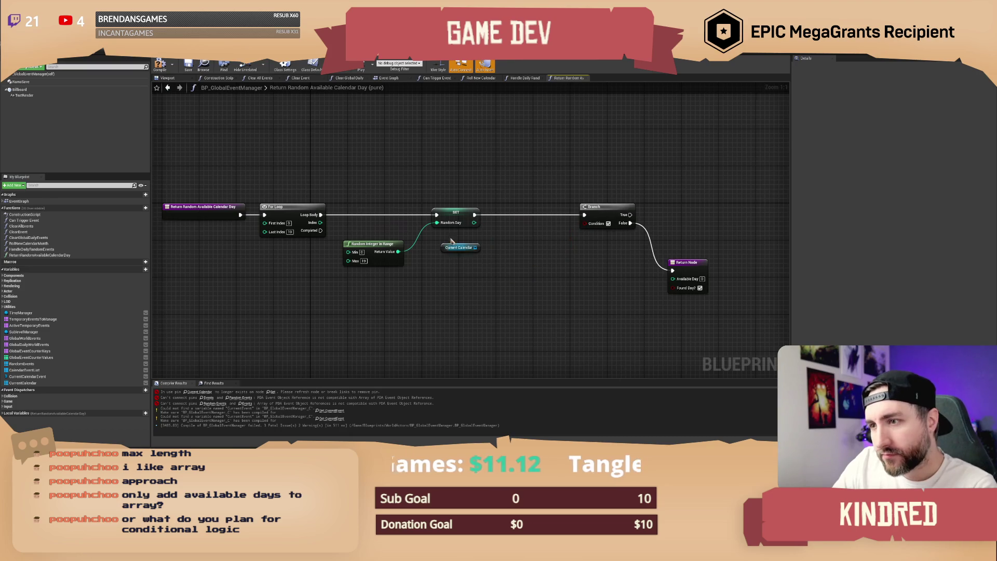
pyautogui.moveTo(376, 189); pyautogui.dragTo(483, 257)
pyautogui.press('Delete')
pyautogui.moveTo(371, 292)
pyautogui.mouseDown()
pyautogui.moveTo(436, 296)
pyautogui.moveTo(339, 196)
pyautogui.moveTo(367, 194)
pyautogui.mouseUp()
pyautogui.press('Delete')
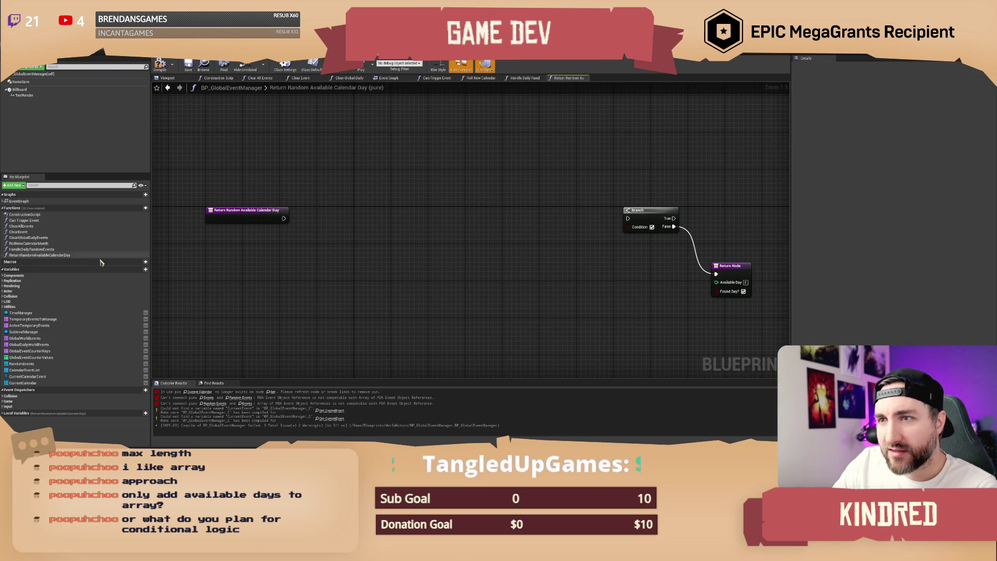
pyautogui.click(99, 254)
# Delete the Return Random Available Calendar Day function and open the Roll New Calendar Month graph.
pyautogui.press('Delete')
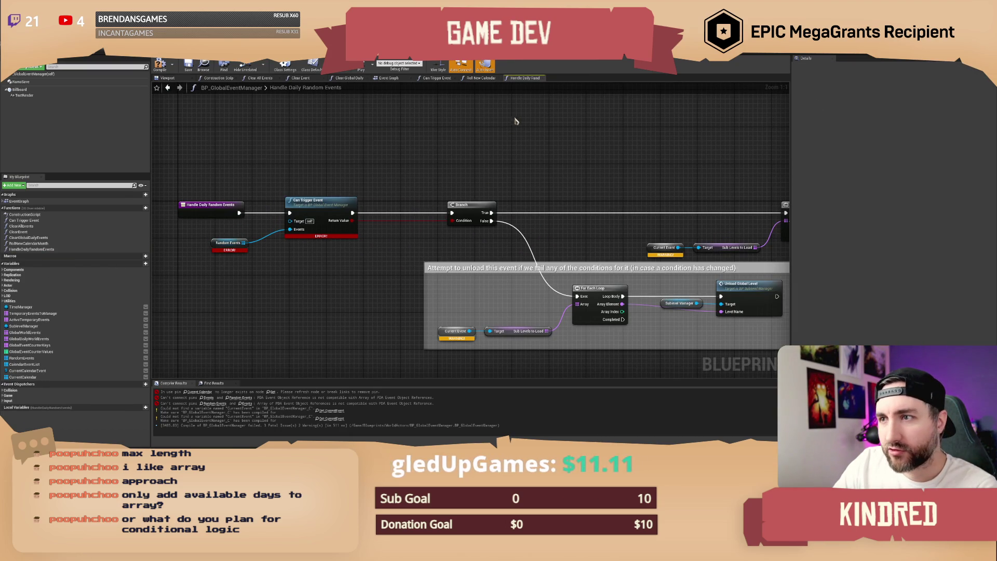
pyautogui.moveTo(352, 183); pyautogui.dragTo(406, 186)
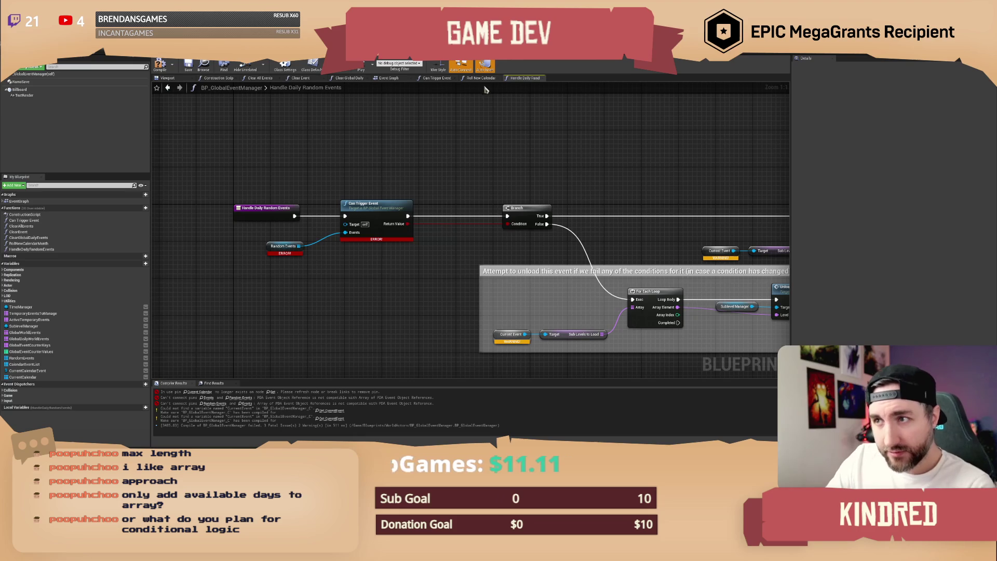
pyautogui.doubleClick(29, 243)
pyautogui.moveTo(517, 178); pyautogui.dragTo(528, 163)
pyautogui.moveTo(386, 205); pyautogui.dragTo(420, 191)
pyautogui.scroll(1, 419, 191)
# Delete the SET Random Day node and the RandomDay local variable.
pyautogui.moveTo(345, 272); pyautogui.dragTo(326, 235)
pyautogui.moveTo(547, 276); pyautogui.dragTo(444, 289)
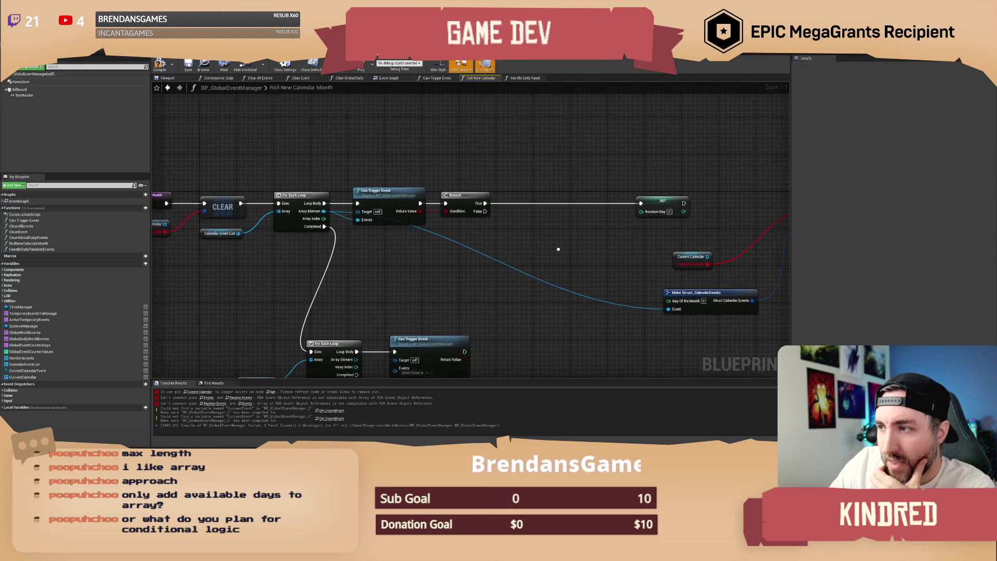
pyautogui.moveTo(558, 249); pyautogui.dragTo(543, 247)
pyautogui.click(648, 200)
pyautogui.press('Delete')
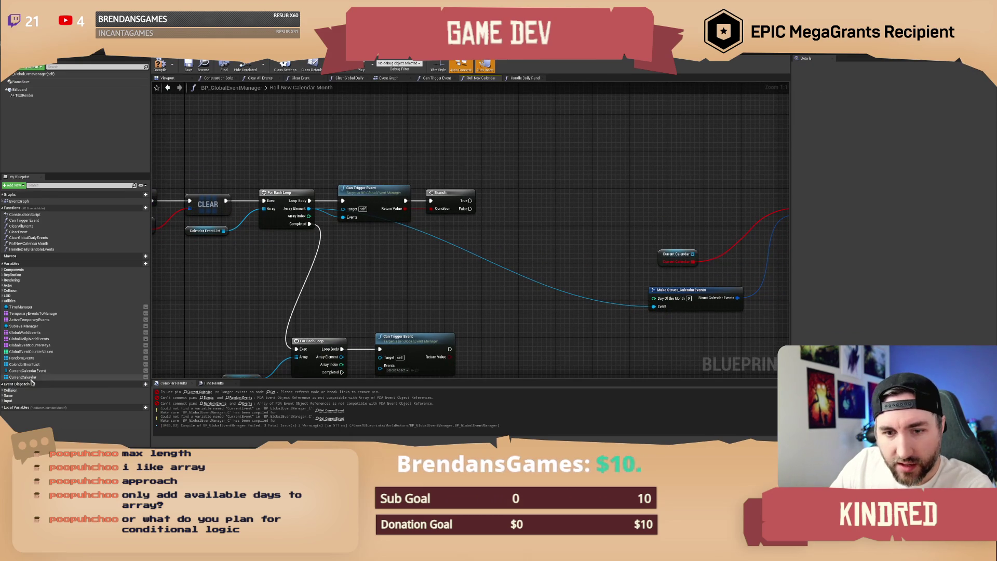
pyautogui.click(16, 407)
pyautogui.click(17, 413)
pyautogui.press('Delete')
# Delete the INSERT node, leaving Current Calendar unwired.
pyautogui.moveTo(430, 312)
pyautogui.mouseDown()
pyautogui.moveTo(438, 260)
pyautogui.moveTo(391, 291)
pyautogui.mouseUp()
pyautogui.moveTo(246, 276); pyautogui.dragTo(488, 353)
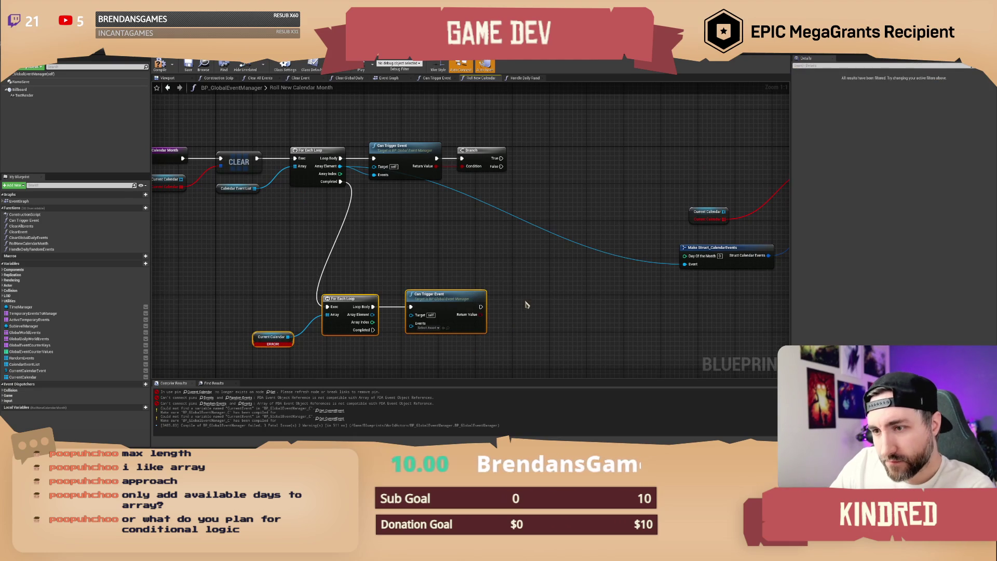
pyautogui.moveTo(526, 304)
pyautogui.mouseDown()
pyautogui.moveTo(423, 346)
pyautogui.moveTo(341, 349)
pyautogui.mouseUp()
pyautogui.moveTo(479, 167); pyautogui.dragTo(671, 272)
pyautogui.press('Delete')
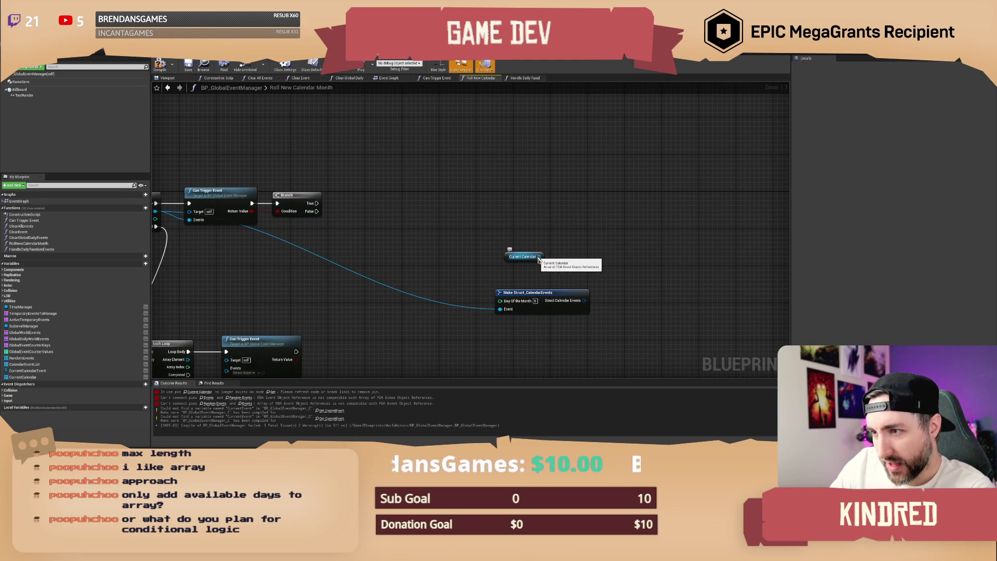
pyautogui.moveTo(539, 258); pyautogui.dragTo(581, 234)
pyautogui.click(507, 244)
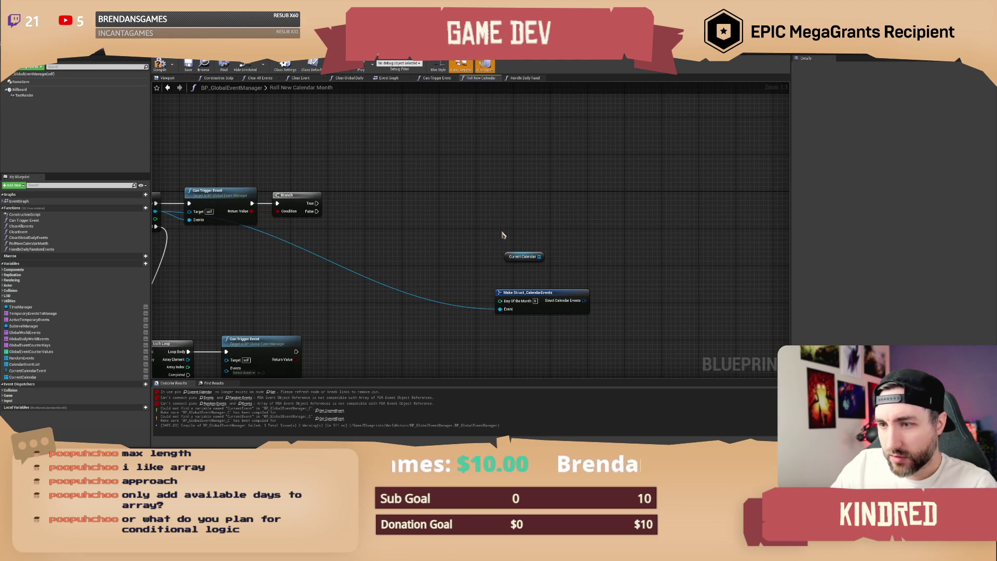
# Add an Array Add node on Current Calendar that runs when the Branch is true.
pyautogui.moveTo(539, 256); pyautogui.dragTo(589, 227)
pyautogui.write('add')
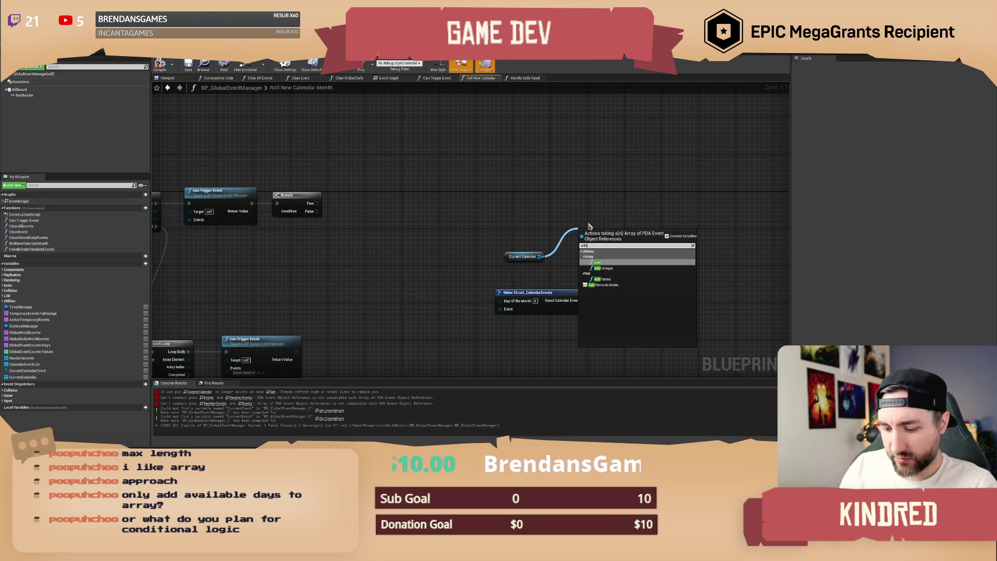
pyautogui.press('Return')
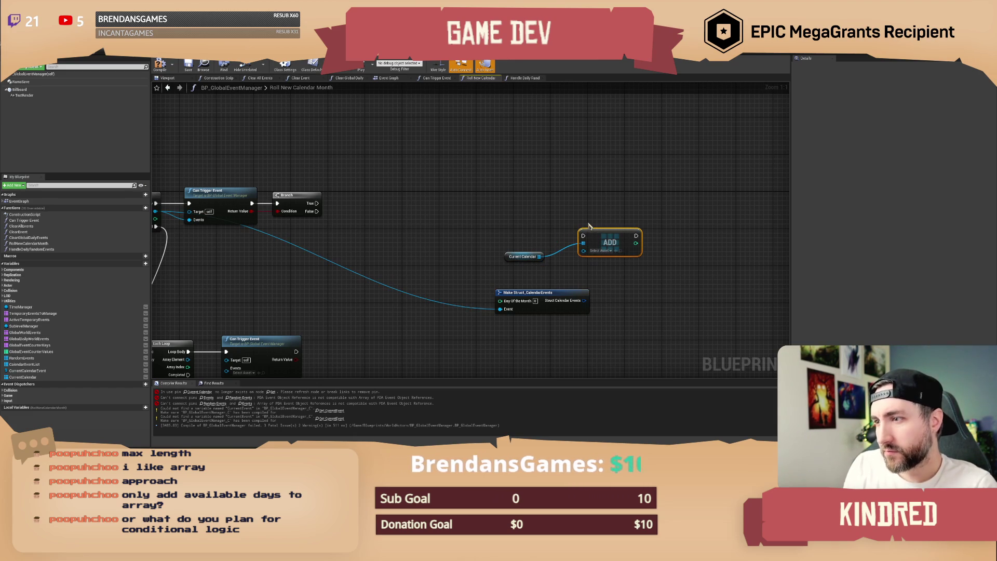
pyautogui.moveTo(382, 227); pyautogui.dragTo(461, 221)
pyautogui.moveTo(396, 196)
pyautogui.mouseDown()
pyautogui.moveTo(574, 233)
pyautogui.moveTo(667, 224)
pyautogui.moveTo(677, 234)
pyautogui.moveTo(561, 206)
pyautogui.mouseUp()
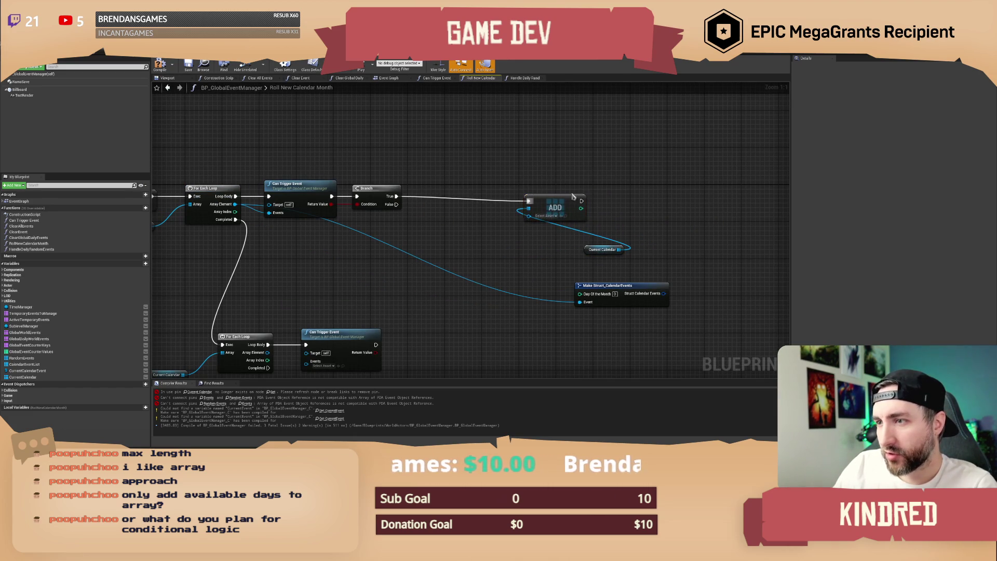
# Delete Make Struct_CalendarEvents and feed the loop's Array Element into the Add node.
pyautogui.moveTo(602, 249); pyautogui.dragTo(468, 217)
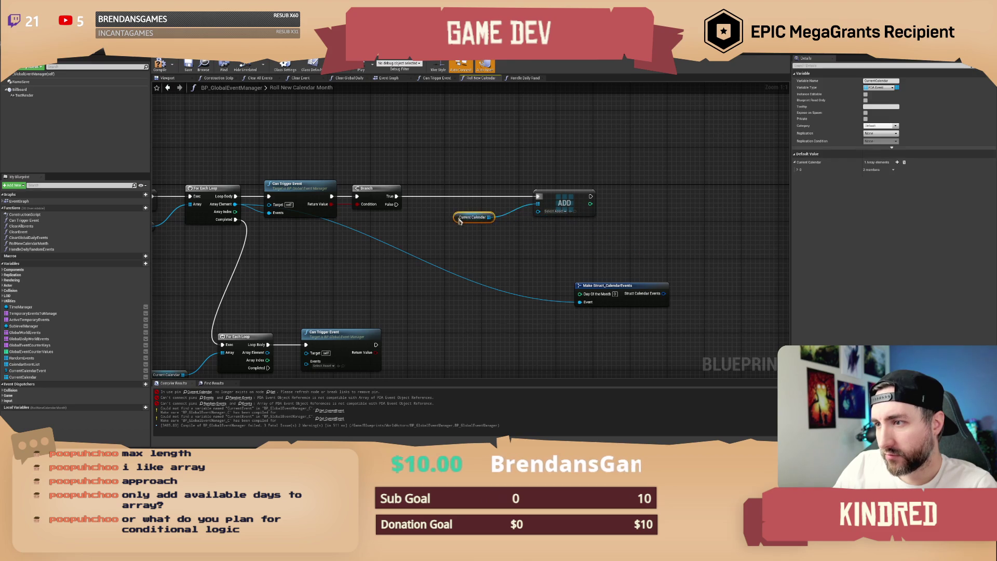
pyautogui.moveTo(568, 283); pyautogui.dragTo(513, 292)
pyautogui.press('Delete')
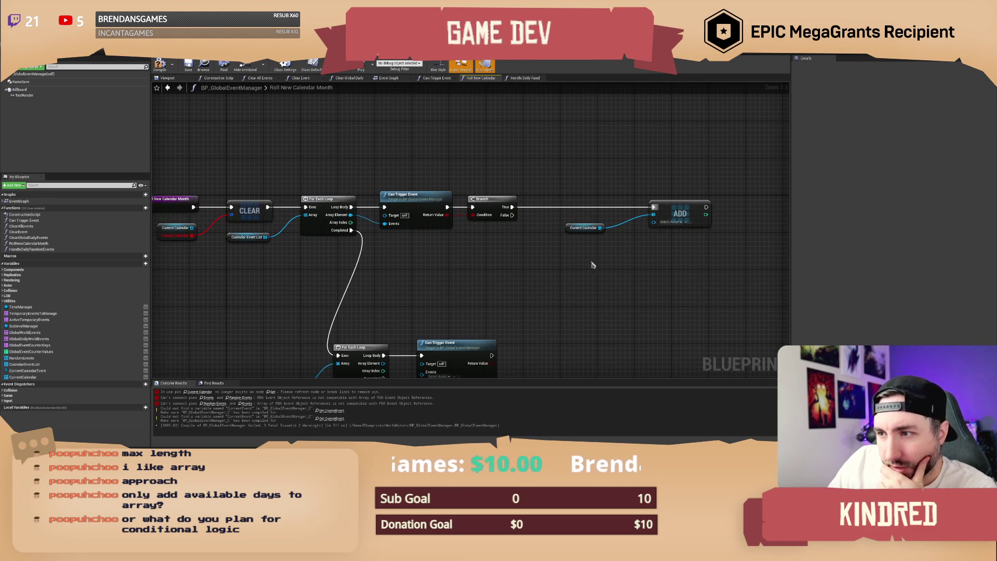
pyautogui.moveTo(653, 222)
pyautogui.mouseDown()
pyautogui.moveTo(463, 236)
pyautogui.moveTo(350, 214)
pyautogui.mouseUp()
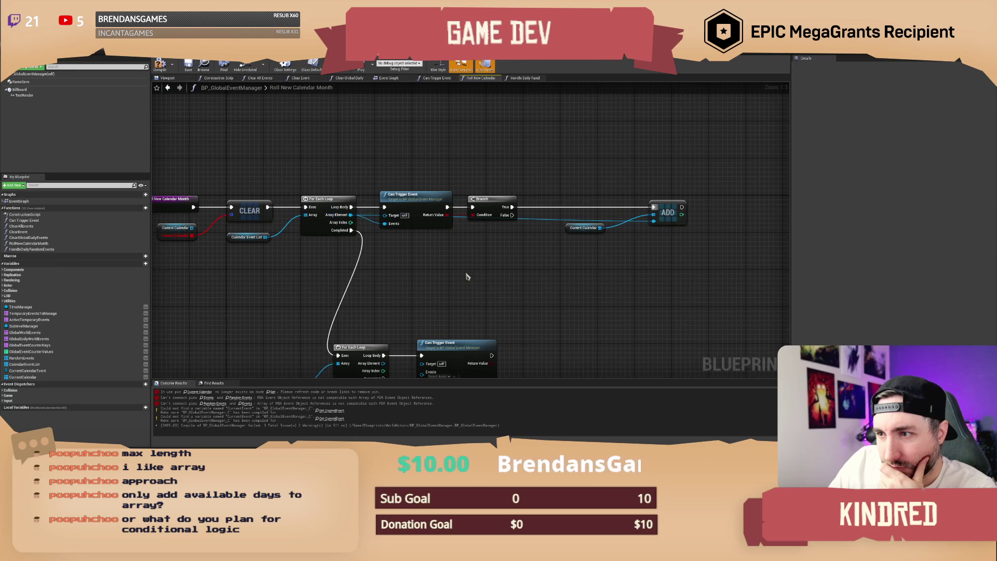
pyautogui.click(641, 205)
pyautogui.moveTo(639, 206); pyautogui.dragTo(612, 205)
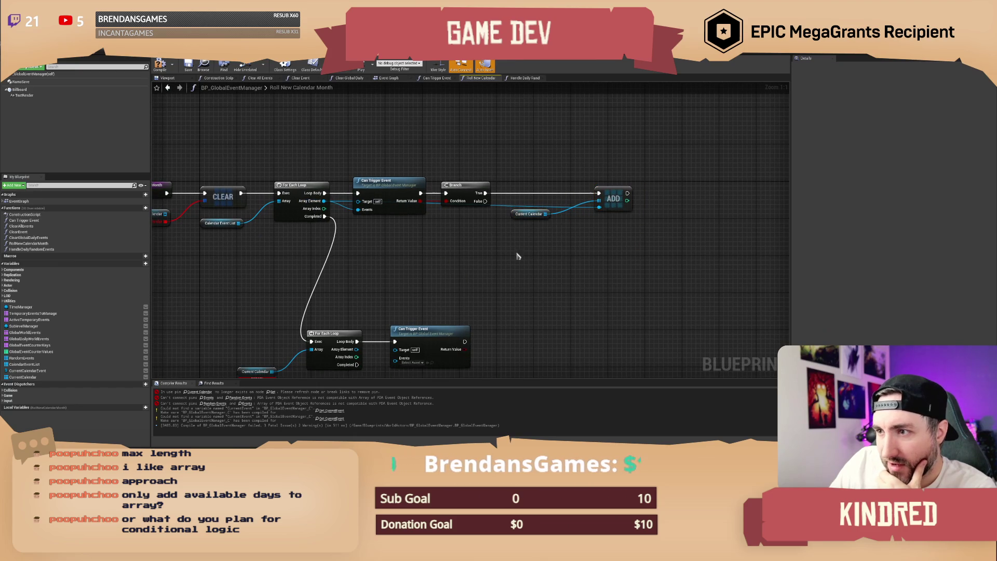
pyautogui.moveTo(516, 251); pyautogui.dragTo(572, 251)
pyautogui.click(432, 186)
pyautogui.moveTo(561, 171); pyautogui.dragTo(641, 256)
pyautogui.click(562, 269)
# Place a Clear node for Current Calendar before the first loop.
pyautogui.moveTo(261, 217)
pyautogui.mouseDown()
pyautogui.moveTo(301, 223)
pyautogui.moveTo(302, 169)
pyautogui.mouseUp()
pyautogui.write('clear')
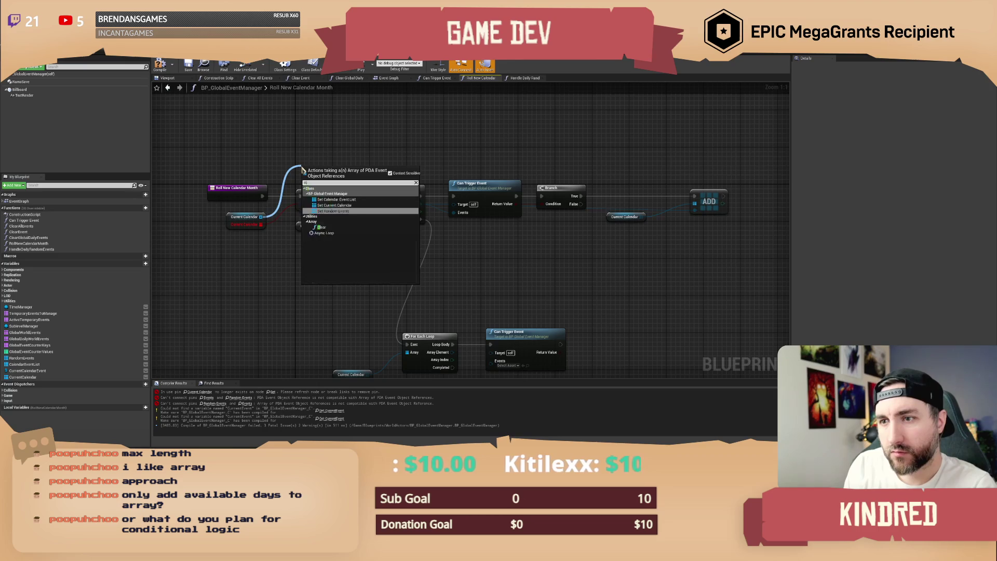
pyautogui.press('Return')
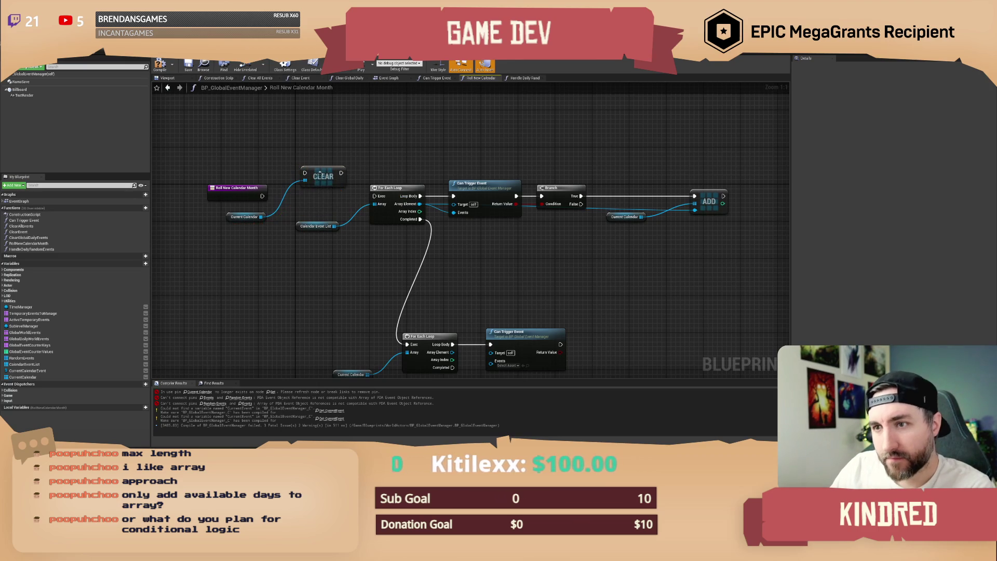
pyautogui.moveTo(317, 199)
pyautogui.mouseDown()
pyautogui.moveTo(337, 200)
pyautogui.moveTo(319, 199)
pyautogui.mouseUp()
# Cut the Completed link to the lower loop and move the lower loop nodes down and right.
pyautogui.moveTo(511, 273); pyautogui.dragTo(477, 247)
pyautogui.keyDown('alt'); pyautogui.click(357, 226); pyautogui.keyUp('alt')
pyautogui.moveTo(272, 272); pyautogui.dragTo(461, 334)
pyautogui.moveTo(462, 290); pyautogui.dragTo(555, 315)
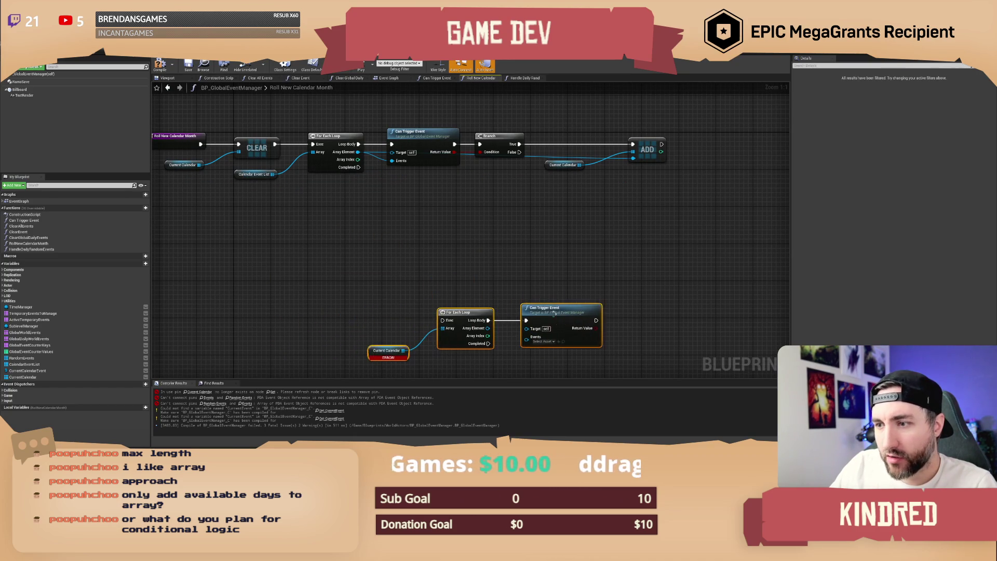
pyautogui.click(436, 243)
pyautogui.press('Home')
pyautogui.moveTo(431, 213); pyautogui.dragTo(420, 211)
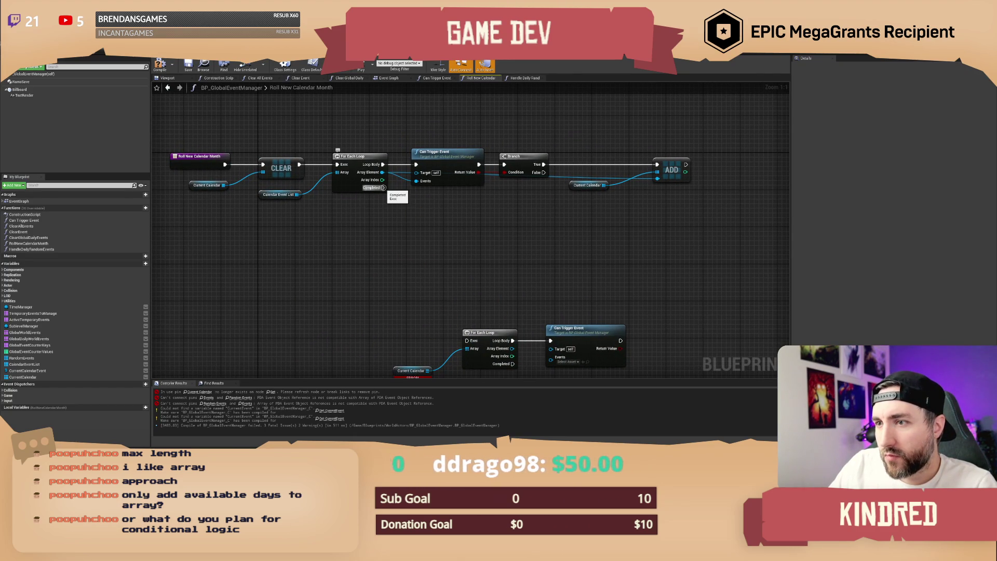
pyautogui.moveTo(403, 212); pyautogui.dragTo(394, 201)
# Copy and paste the Current Calendar getter from beside the Add node.
pyautogui.click(568, 170)
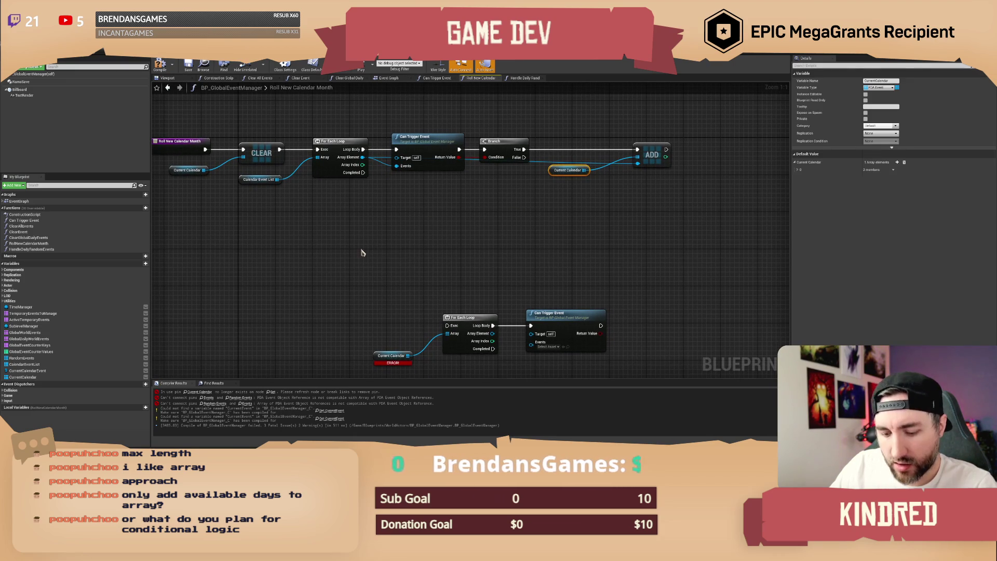
pyautogui.hotkey('ctrl', 'c')
pyautogui.hotkey('ctrl', 'v')
pyautogui.moveTo(362, 235); pyautogui.dragTo(375, 237)
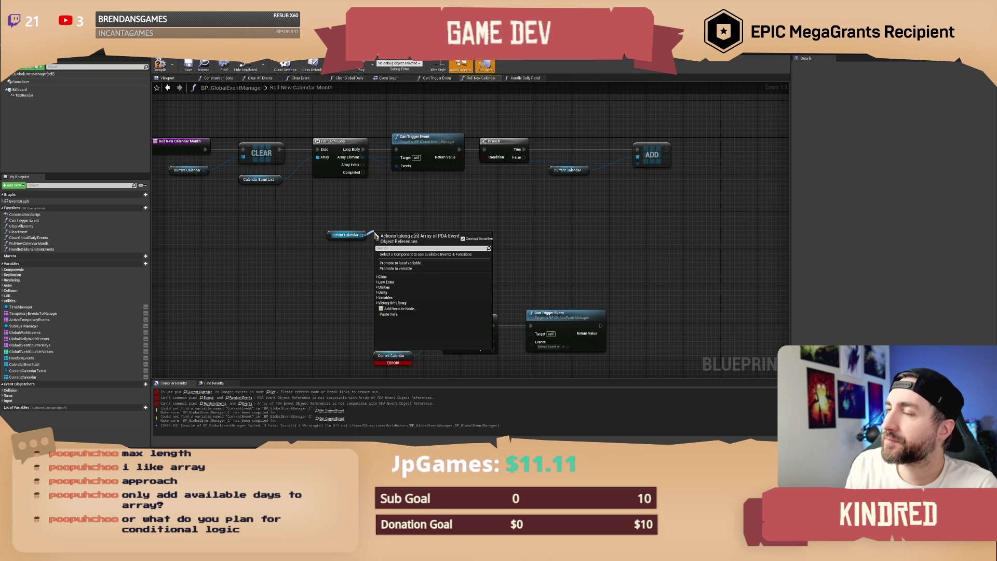
# Add a Length node on the new Current Calendar getter and align the pair.
pyautogui.write('len')
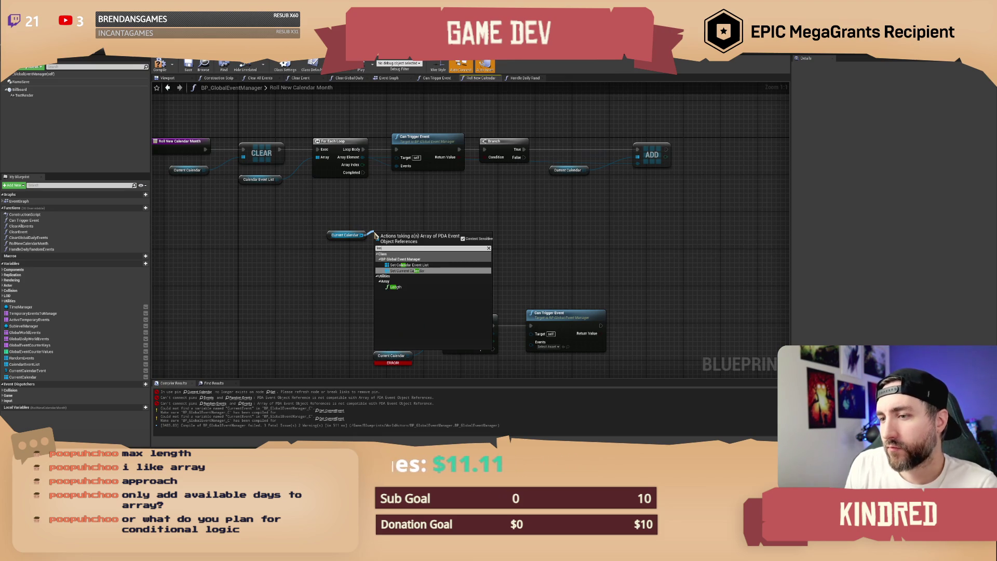
pyautogui.click(415, 289)
pyautogui.moveTo(438, 274); pyautogui.dragTo(325, 229)
pyautogui.press('q')
pyautogui.moveTo(394, 237); pyautogui.dragTo(382, 222)
# Add a For Loop that runs when the first loop completes.
pyautogui.click(383, 223)
pyautogui.moveTo(363, 172); pyautogui.dragTo(428, 214)
pyautogui.write('for loop')
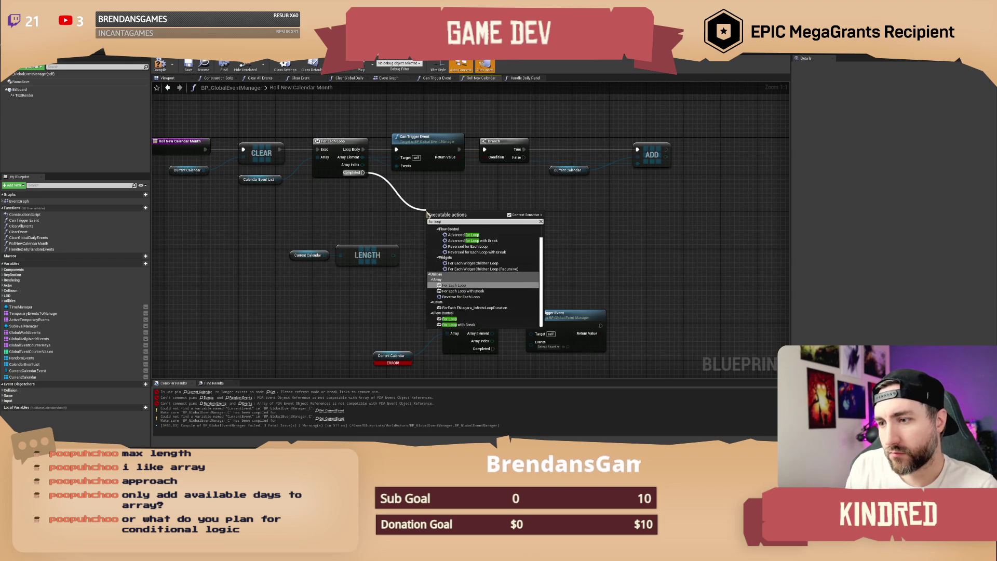
pyautogui.click(451, 318)
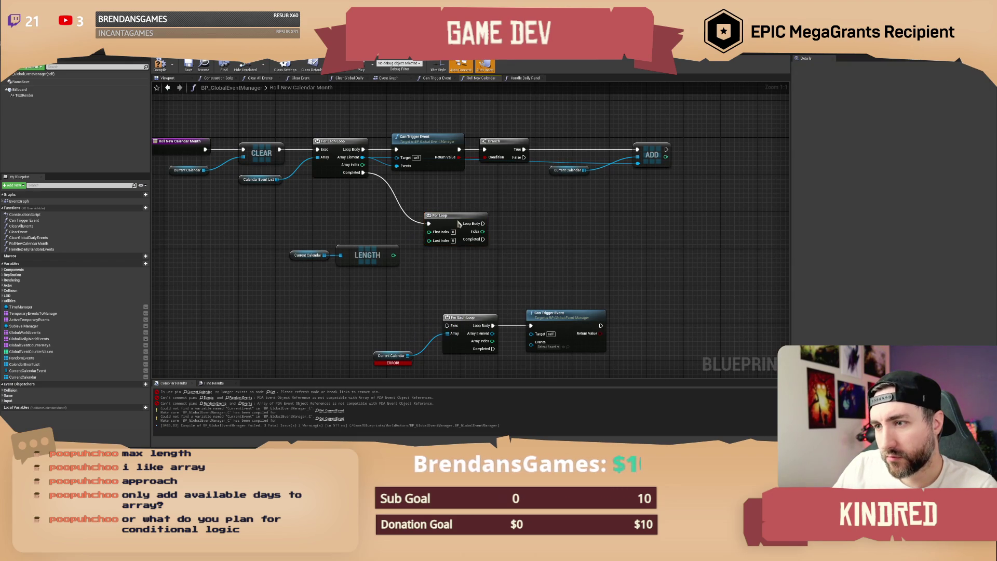
pyautogui.moveTo(459, 223); pyautogui.dragTo(484, 204)
pyautogui.moveTo(394, 232)
pyautogui.mouseDown()
pyautogui.moveTo(333, 273)
pyautogui.moveTo(411, 290)
pyautogui.moveTo(394, 289)
pyautogui.moveTo(382, 270)
pyautogui.mouseUp()
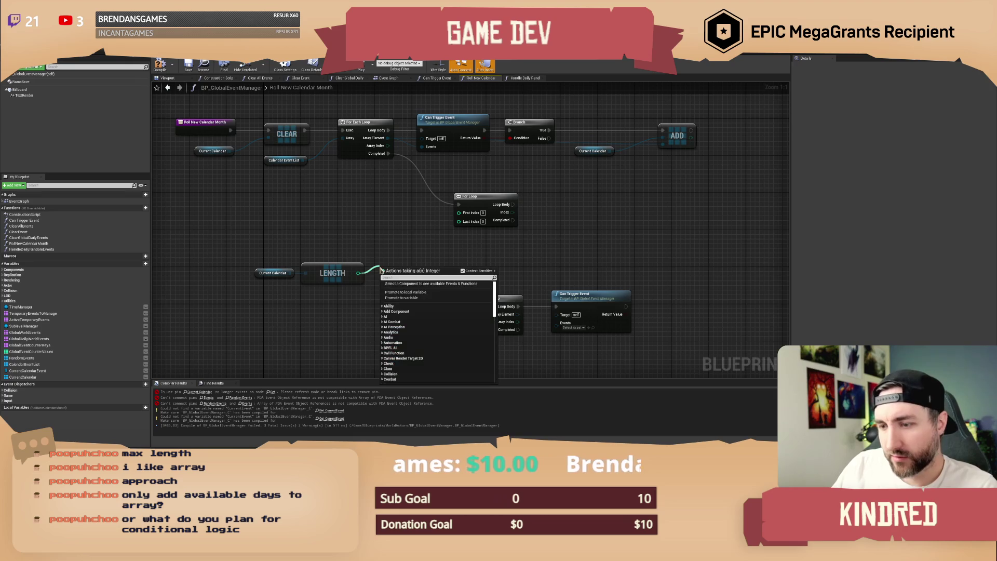
# Add an integer subtract node after Length and wire it toward the For Loop's Last Index.
pyautogui.write('-')
pyautogui.press('Return')
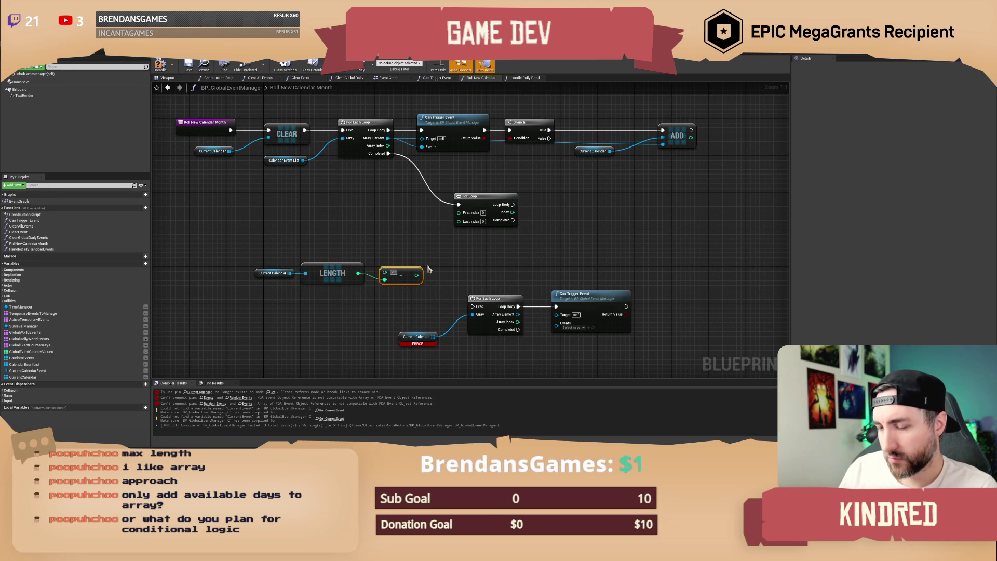
pyautogui.moveTo(401, 276); pyautogui.dragTo(293, 300)
pyautogui.press('q')
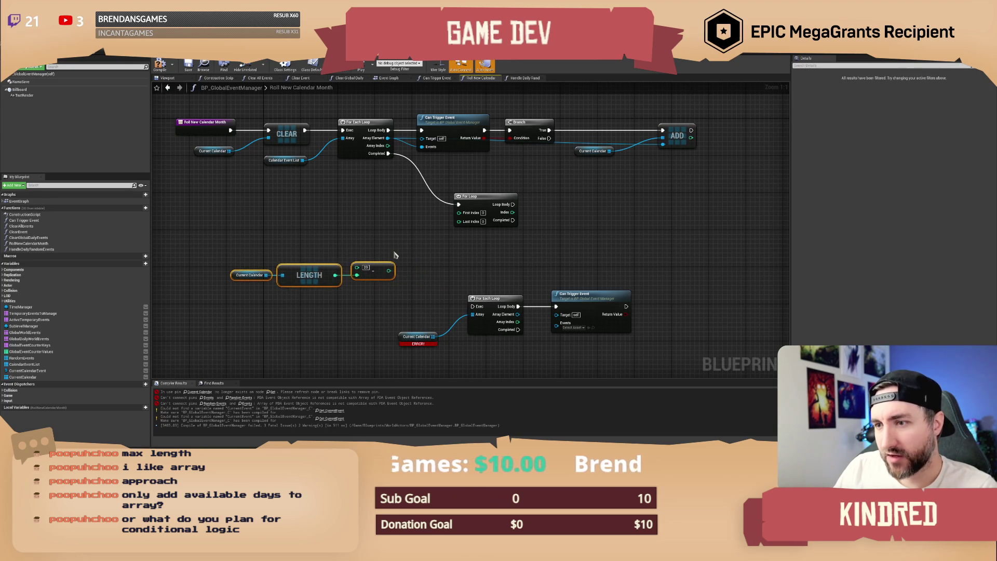
pyautogui.moveTo(435, 229)
pyautogui.mouseDown()
pyautogui.moveTo(372, 285)
pyautogui.moveTo(365, 279)
pyautogui.mouseUp()
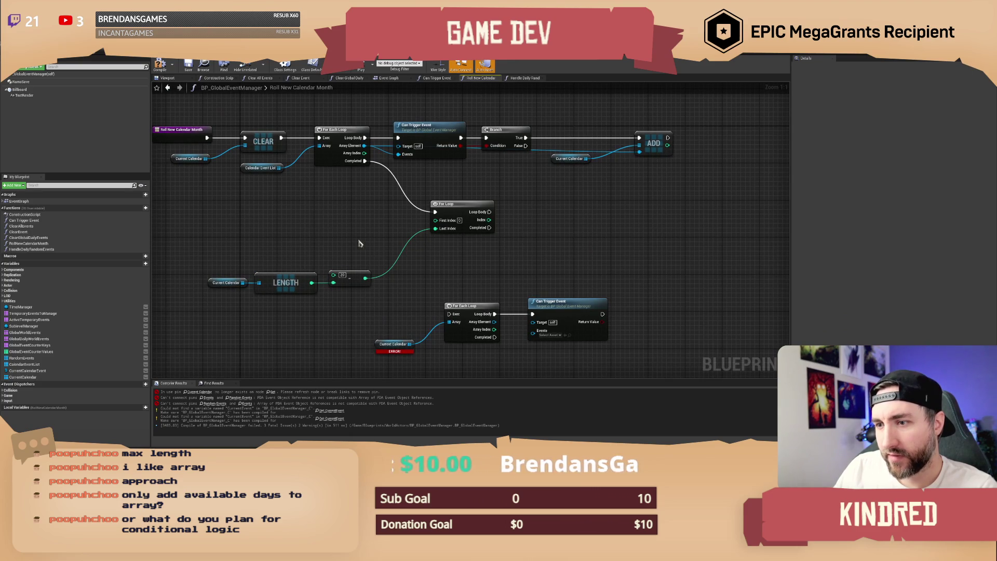
# Feed the subtracted Current Calendar length into the For Loop's Last Index.
pyautogui.moveTo(372, 319); pyautogui.dragTo(198, 270)
pyautogui.moveTo(295, 288); pyautogui.dragTo(341, 258)
pyautogui.click(414, 273)
pyautogui.moveTo(414, 272)
pyautogui.mouseDown()
pyautogui.moveTo(407, 251)
pyautogui.moveTo(442, 251)
pyautogui.moveTo(457, 238)
pyautogui.mouseUp()
# Paste a copy of the ADD and Current Calendar nodes into the For Loop's body.
pyautogui.moveTo(508, 126); pyautogui.dragTo(585, 210)
pyautogui.hotkey('ctrl', 'c')
pyautogui.hotkey('ctrl', 'v')
pyautogui.moveTo(506, 238); pyautogui.dragTo(416, 224)
pyautogui.moveTo(534, 244); pyautogui.dragTo(546, 244)
pyautogui.click(441, 257)
pyautogui.moveTo(447, 253); pyautogui.dragTo(466, 235)
pyautogui.moveTo(545, 247); pyautogui.dragTo(550, 234)
pyautogui.click(450, 246)
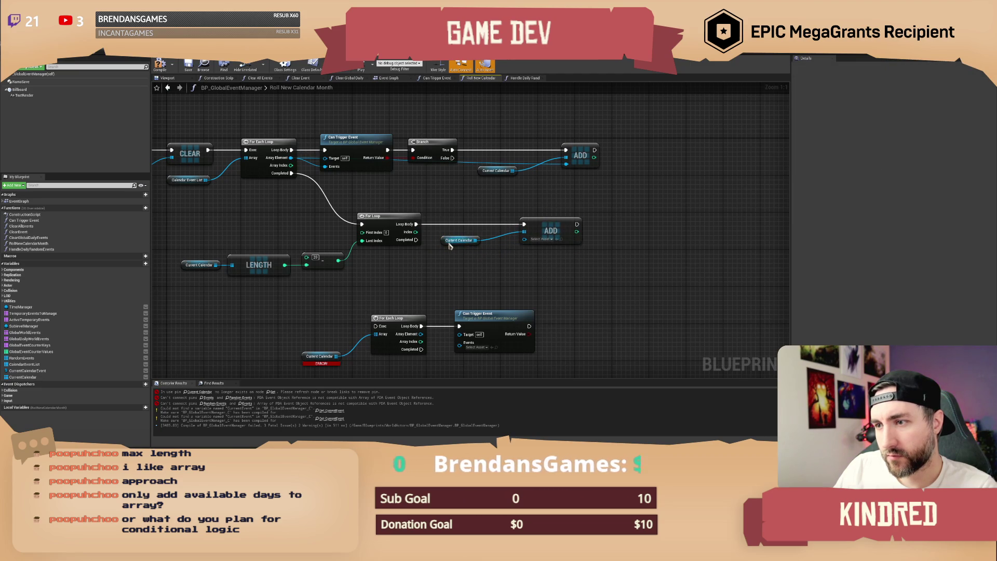
pyautogui.moveTo(460, 215); pyautogui.dragTo(467, 207)
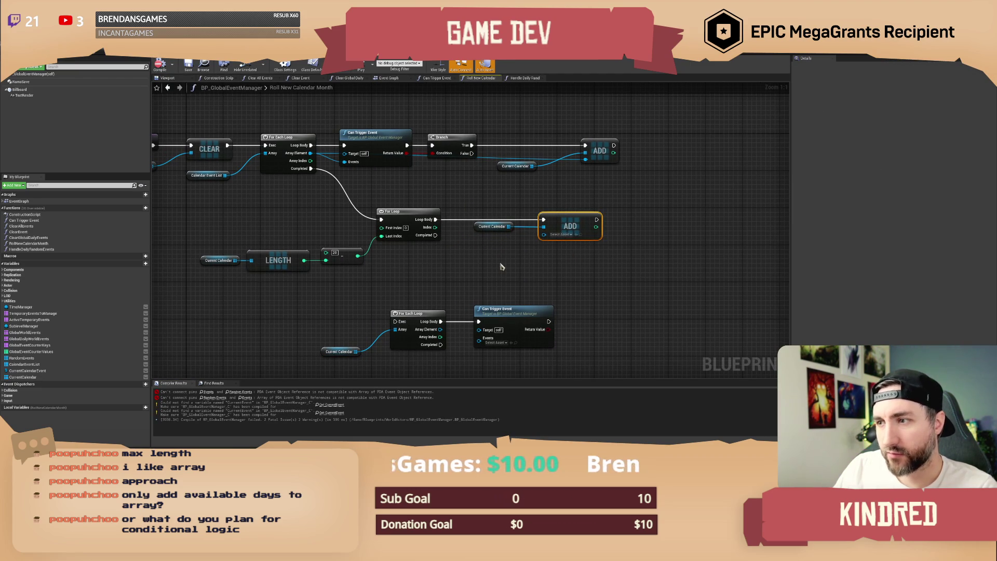
# Delete the lower Can Trigger Event and For Each Loop nodes.
pyautogui.moveTo(470, 257)
pyautogui.mouseDown()
pyautogui.moveTo(478, 249)
pyautogui.moveTo(402, 314)
pyautogui.mouseUp()
pyautogui.moveTo(324, 296)
pyautogui.mouseDown()
pyautogui.moveTo(478, 356)
pyautogui.moveTo(566, 353)
pyautogui.mouseUp()
pyautogui.moveTo(534, 273); pyautogui.dragTo(649, 237)
pyautogui.click(650, 239)
pyautogui.press('Delete')
pyautogui.moveTo(608, 289)
pyautogui.mouseDown()
pyautogui.moveTo(535, 324)
pyautogui.moveTo(476, 324)
pyautogui.moveTo(416, 295)
pyautogui.moveTo(463, 292)
pyautogui.mouseUp()
pyautogui.click(475, 291)
pyautogui.press('Delete')
# Shuffle Current Calendar after the For Loop completes, then compile the blueprint.
pyautogui.write('shuff')
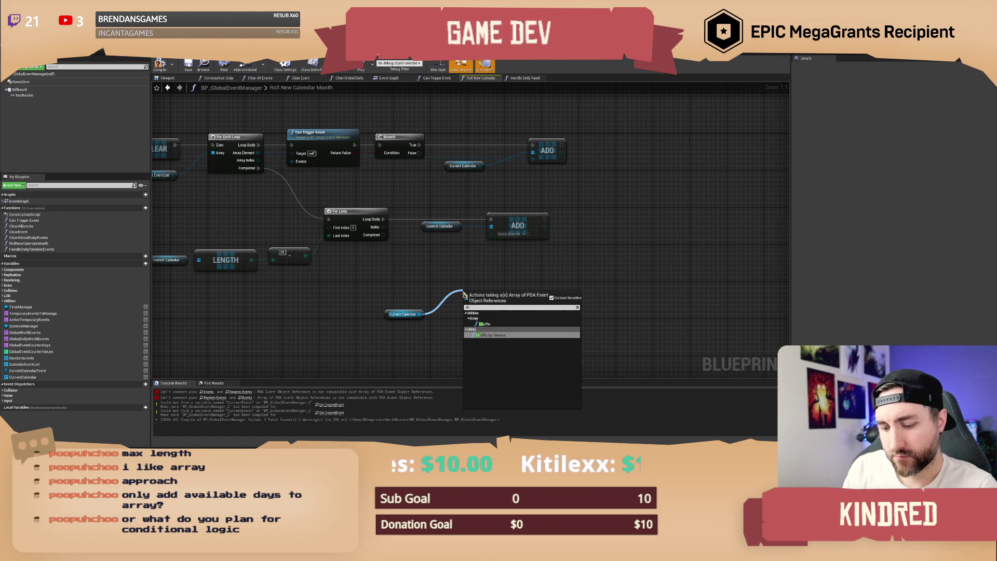
pyautogui.click(484, 324)
pyautogui.moveTo(468, 299); pyautogui.dragTo(382, 234)
pyautogui.moveTo(382, 280); pyautogui.dragTo(481, 340)
pyautogui.moveTo(497, 313); pyautogui.dragTo(478, 289)
pyautogui.moveTo(539, 272); pyautogui.dragTo(633, 300)
pyautogui.click(160, 65)
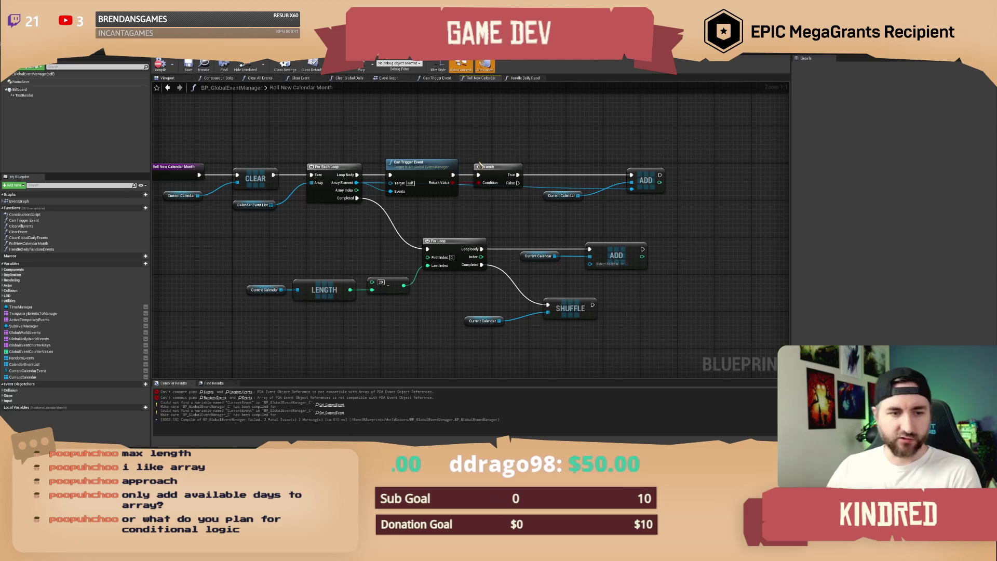
pyautogui.moveTo(457, 148); pyautogui.dragTo(503, 157)
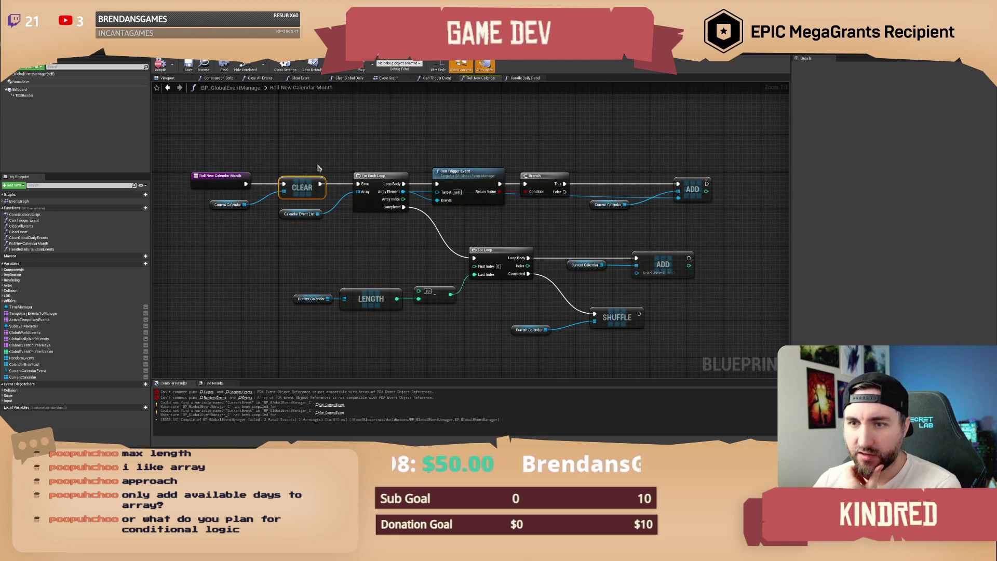
pyautogui.moveTo(333, 151); pyautogui.dragTo(321, 153)
pyautogui.click(216, 176)
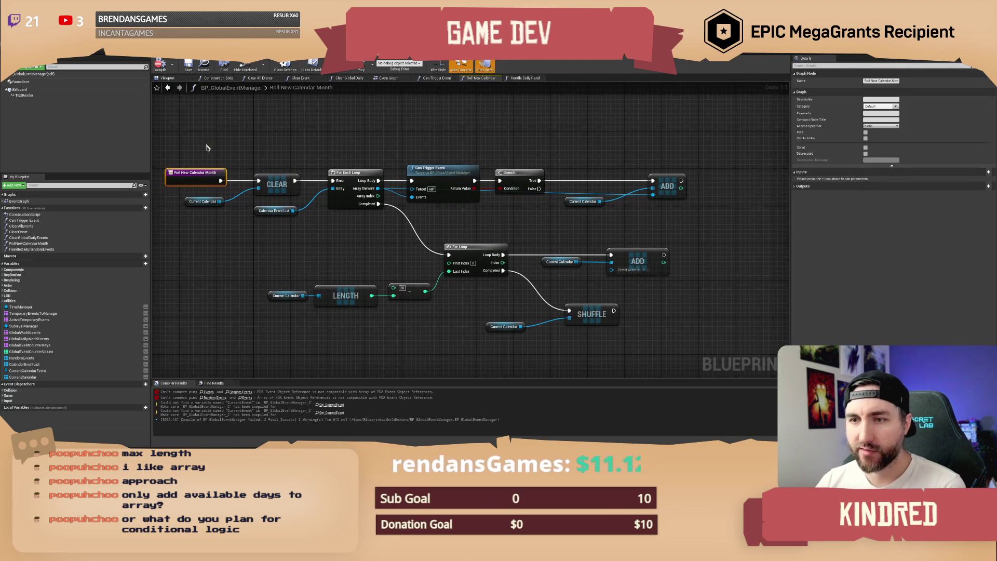
pyautogui.moveTo(224, 149); pyautogui.dragTo(207, 148)
pyautogui.click(281, 179)
pyautogui.click(307, 155)
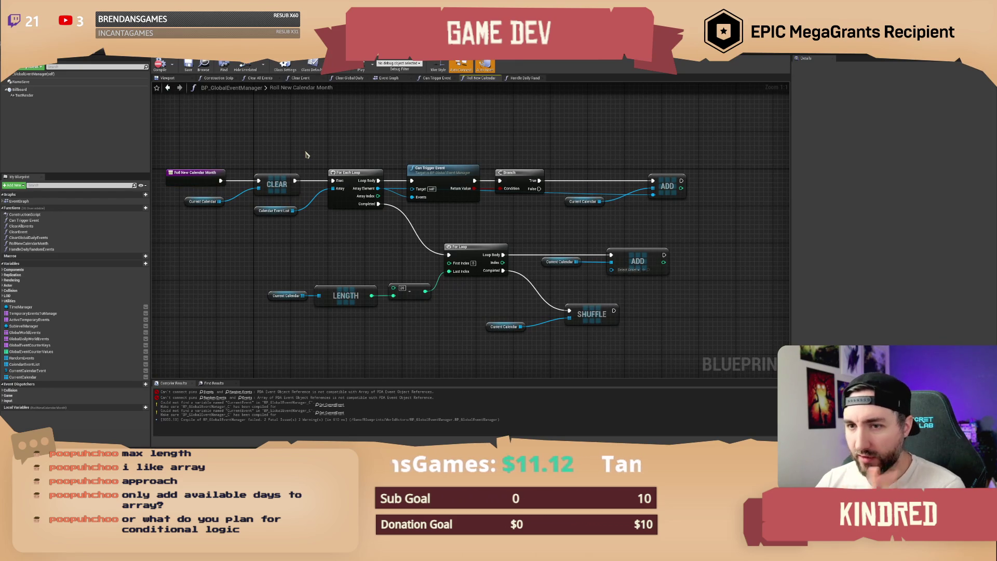
pyautogui.moveTo(371, 152); pyautogui.dragTo(355, 157)
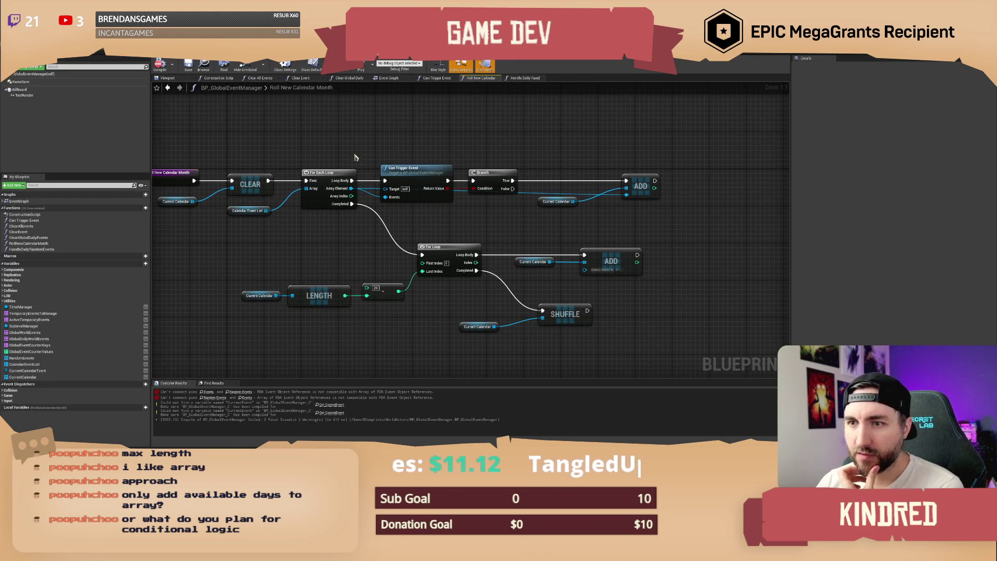
pyautogui.moveTo(270, 222)
pyautogui.mouseDown()
pyautogui.moveTo(221, 210)
pyautogui.moveTo(281, 226)
pyautogui.mouseUp()
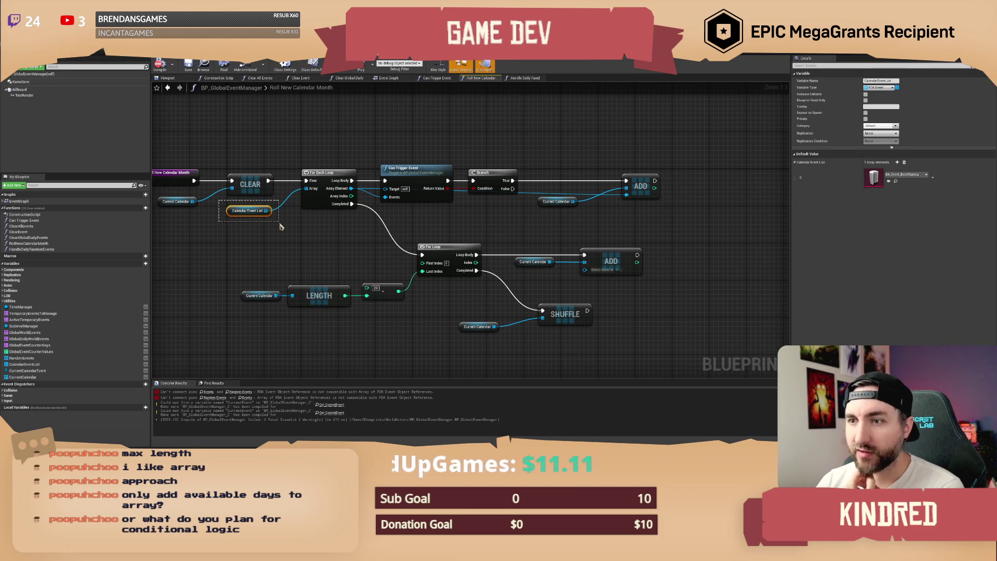
pyautogui.moveTo(279, 227); pyautogui.dragTo(280, 227)
pyautogui.click(382, 127)
pyautogui.moveTo(402, 128); pyautogui.dragTo(380, 130)
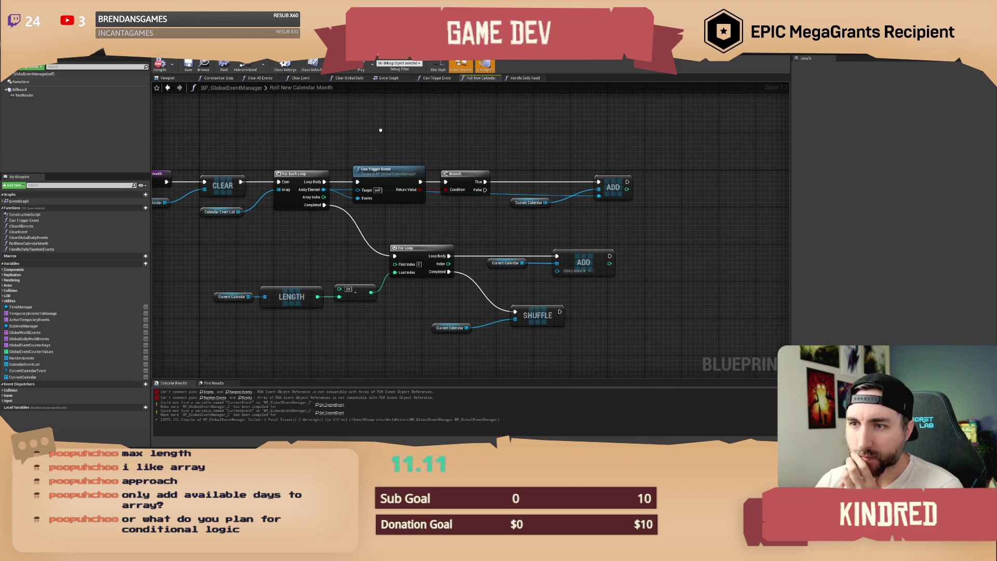
pyautogui.moveTo(286, 151); pyautogui.dragTo(306, 152)
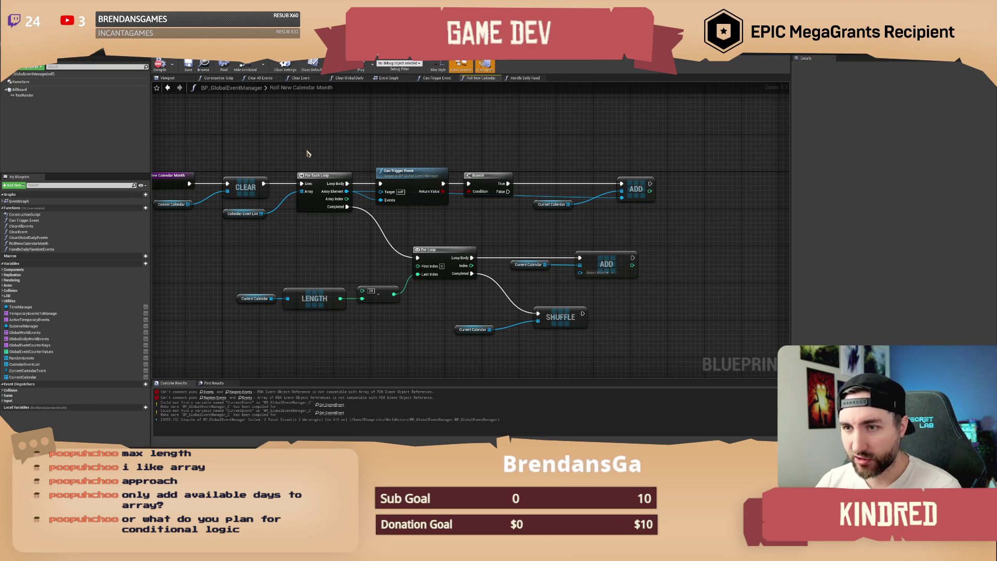
pyautogui.moveTo(290, 247); pyautogui.dragTo(211, 208)
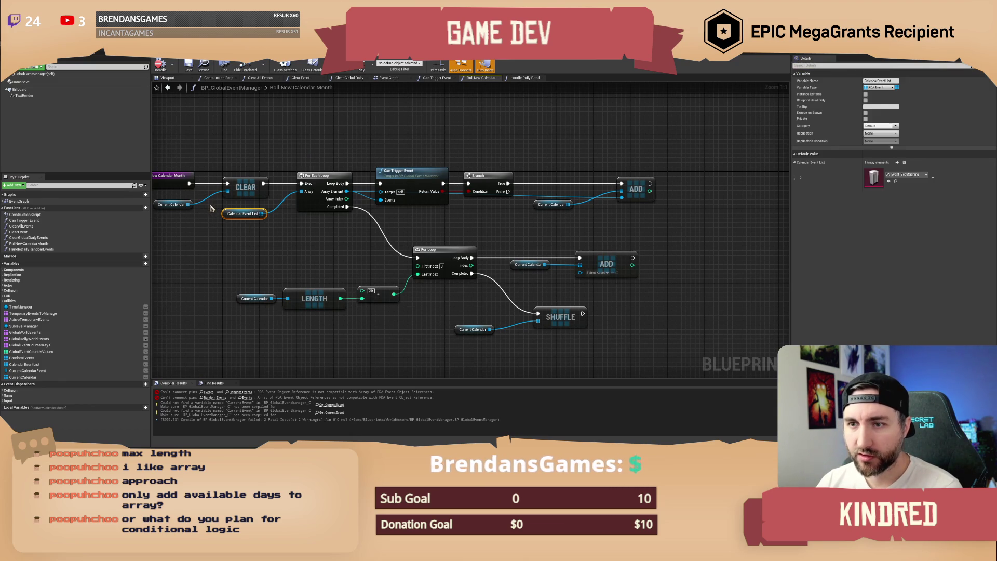
pyautogui.click(897, 162)
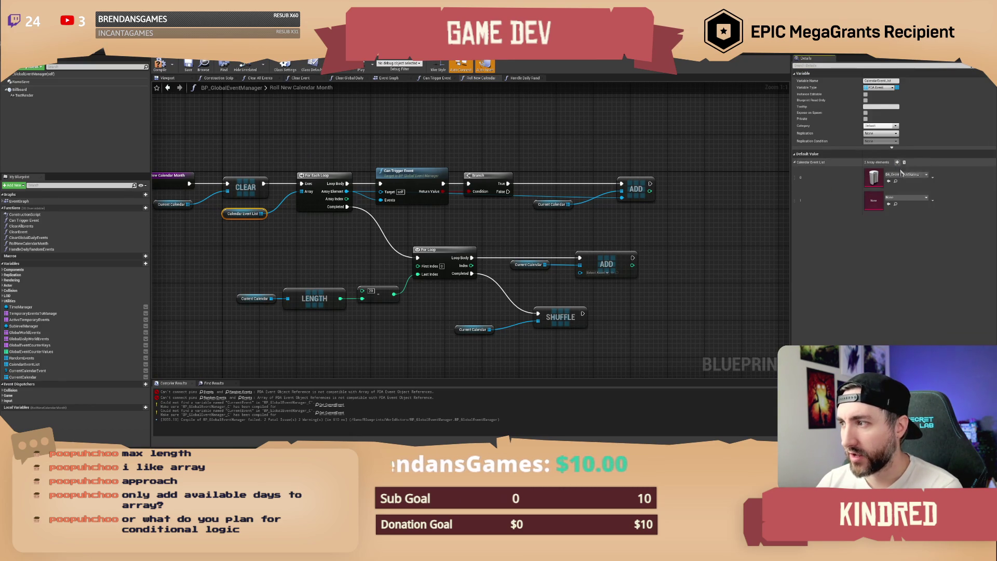
pyautogui.click(904, 198)
pyautogui.click(923, 245)
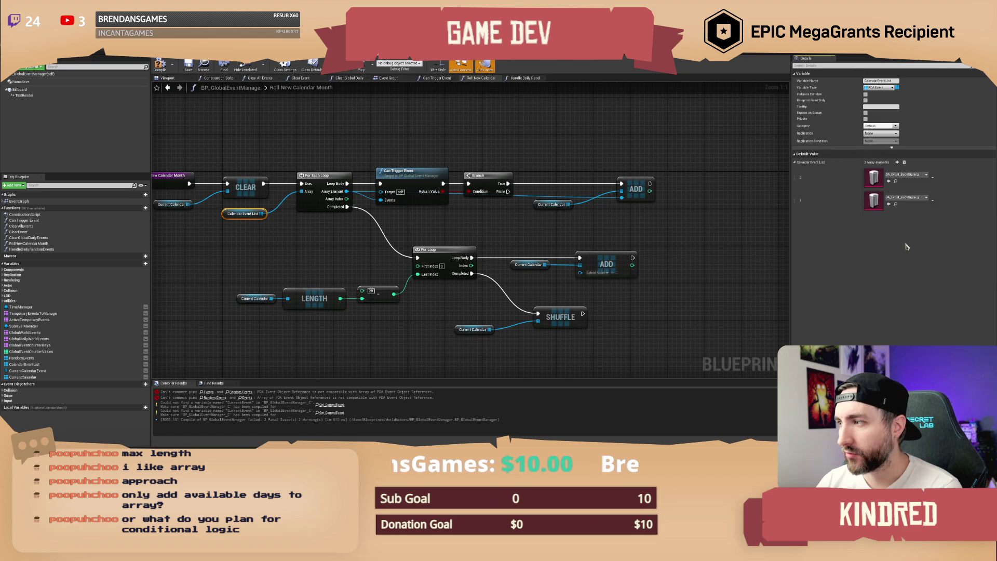
pyautogui.click(933, 202)
pyautogui.click(939, 212)
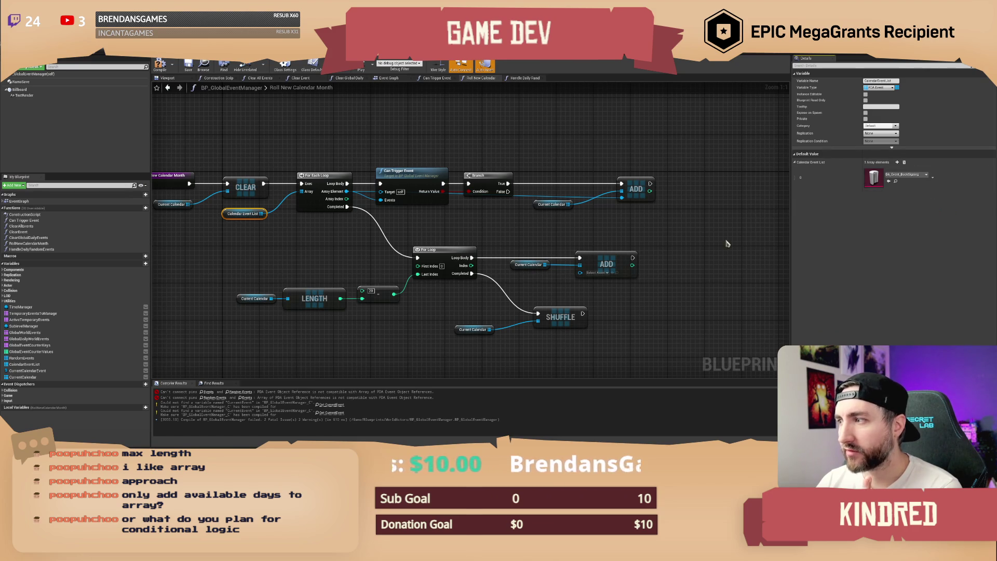
# Review the Can Trigger Event, Add and Current Calendar Length nodes in the graph.
pyautogui.click(558, 240)
pyautogui.moveTo(480, 234); pyautogui.dragTo(494, 234)
pyautogui.moveTo(502, 129)
pyautogui.mouseDown()
pyautogui.moveTo(341, 154)
pyautogui.moveTo(356, 142)
pyautogui.moveTo(434, 168)
pyautogui.mouseUp()
pyautogui.click(384, 161)
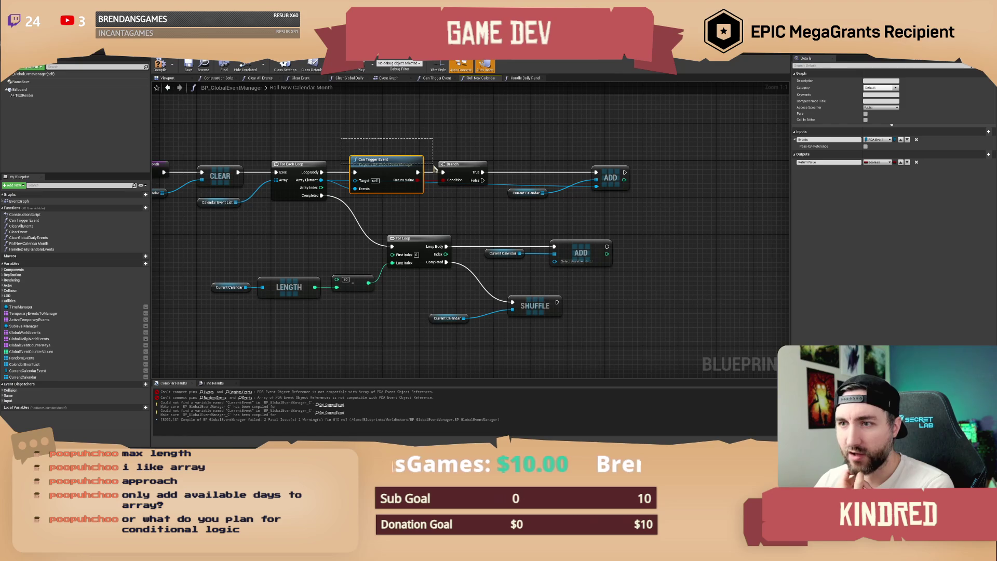
pyautogui.moveTo(434, 167); pyautogui.dragTo(435, 168)
pyautogui.moveTo(301, 140)
pyautogui.mouseDown()
pyautogui.moveTo(397, 162)
pyautogui.moveTo(422, 147)
pyautogui.moveTo(452, 185)
pyautogui.moveTo(525, 194)
pyautogui.moveTo(577, 215)
pyautogui.mouseUp()
pyautogui.moveTo(507, 155)
pyautogui.mouseDown()
pyautogui.moveTo(524, 201)
pyautogui.moveTo(592, 208)
pyautogui.mouseUp()
pyautogui.click(457, 216)
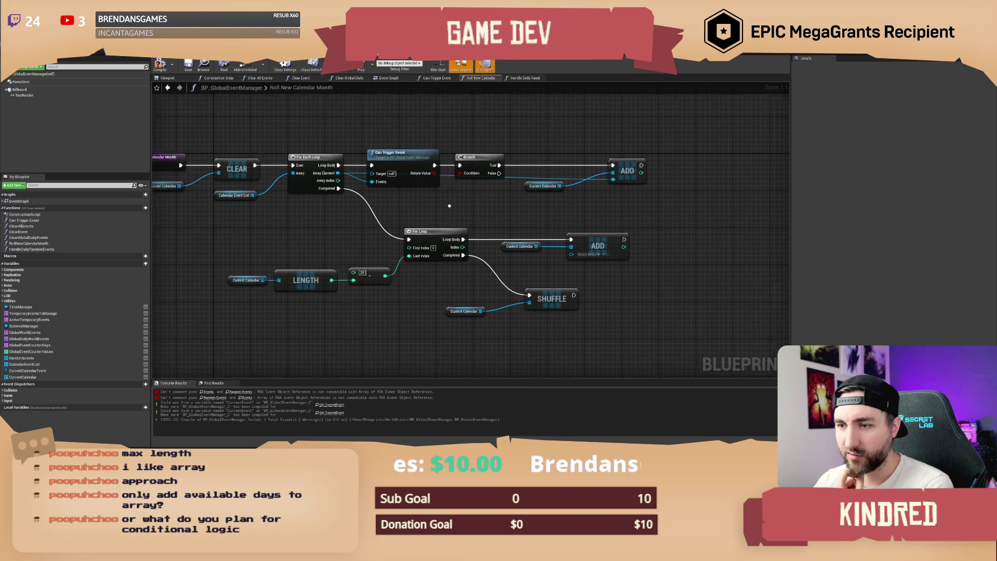
pyautogui.moveTo(262, 235)
pyautogui.mouseDown()
pyautogui.moveTo(266, 304)
pyautogui.moveTo(269, 292)
pyautogui.moveTo(343, 294)
pyautogui.moveTo(292, 227)
pyautogui.moveTo(372, 218)
pyautogui.mouseUp()
pyautogui.click(345, 296)
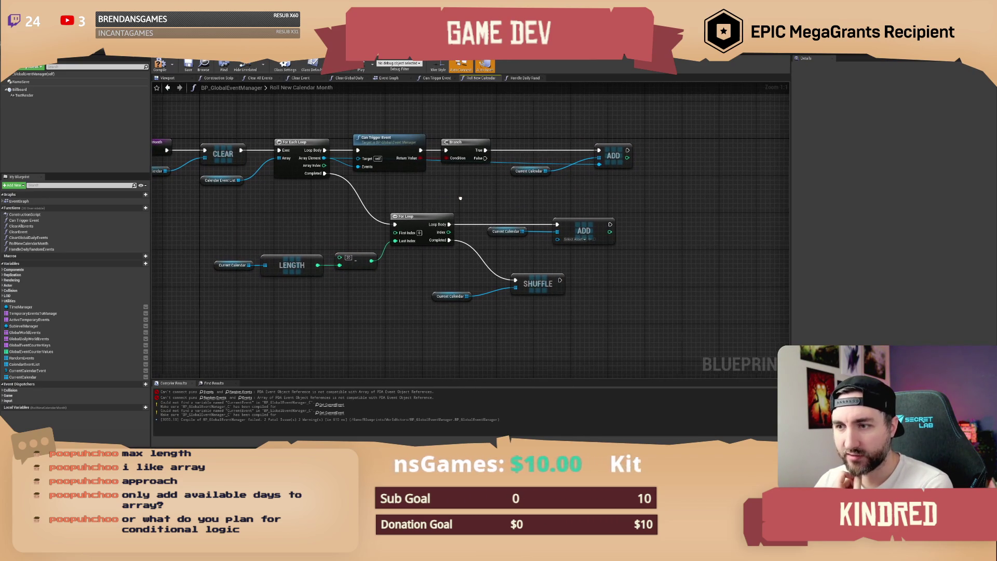
pyautogui.moveTo(453, 203); pyautogui.dragTo(410, 235)
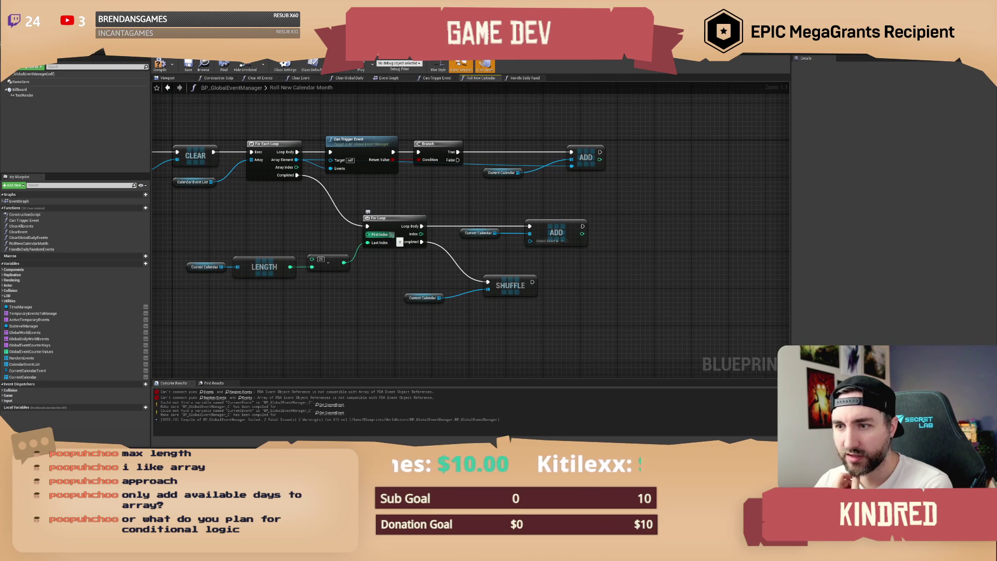
# Set the For Loop's First Index to 1.
pyautogui.write('1')
pyautogui.moveTo(475, 204)
pyautogui.mouseDown()
pyautogui.moveTo(456, 203)
pyautogui.moveTo(535, 251)
pyautogui.mouseUp()
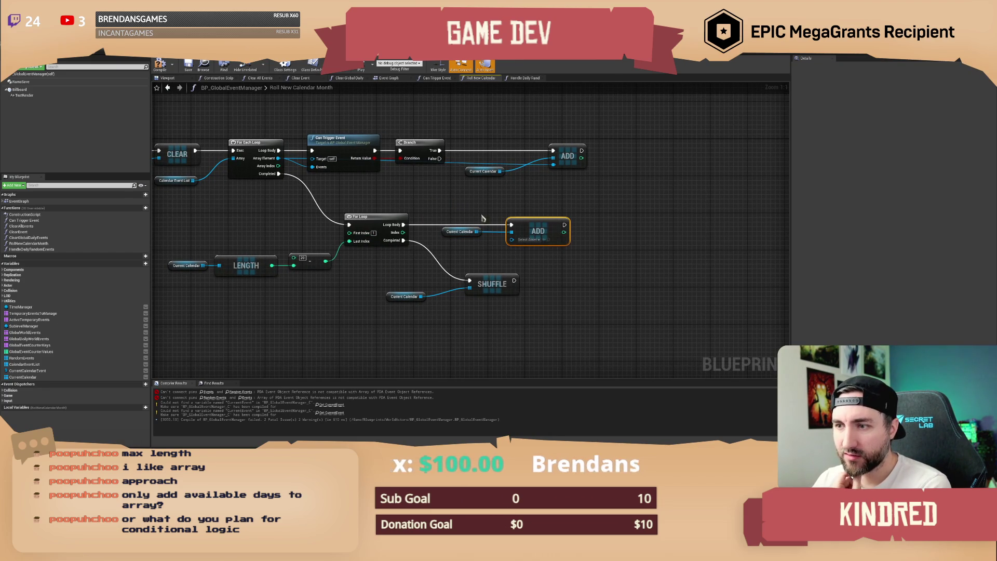
pyautogui.moveTo(546, 204); pyautogui.dragTo(545, 217)
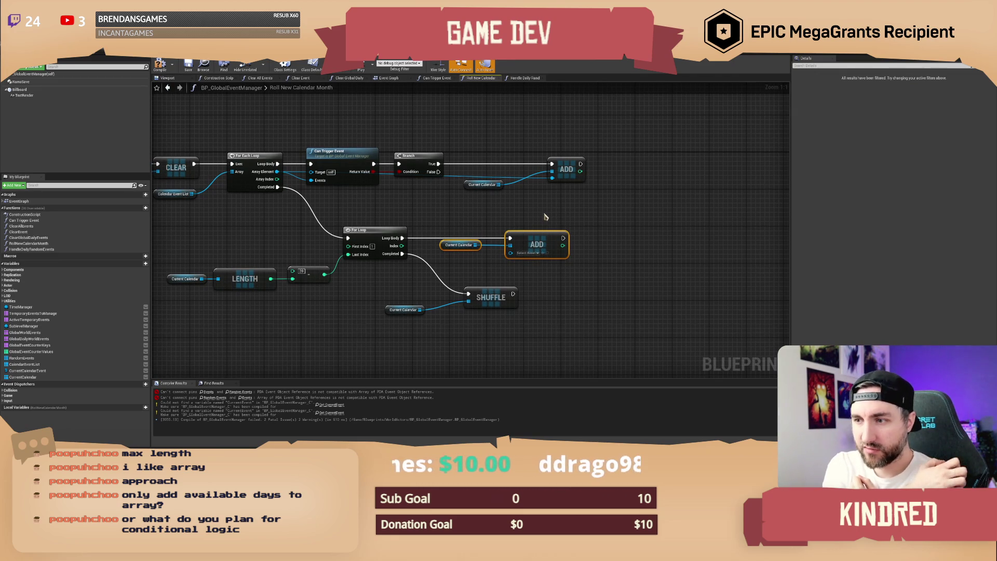
# Tidy the Shuffle and lower Current Calendar nodes and recompile with F7.
pyautogui.moveTo(528, 332); pyautogui.dragTo(384, 287)
pyautogui.moveTo(432, 192)
pyautogui.mouseDown()
pyautogui.moveTo(473, 222)
pyautogui.moveTo(548, 238)
pyautogui.mouseUp()
pyautogui.moveTo(389, 266)
pyautogui.mouseDown()
pyautogui.moveTo(499, 308)
pyautogui.moveTo(487, 305)
pyautogui.mouseUp()
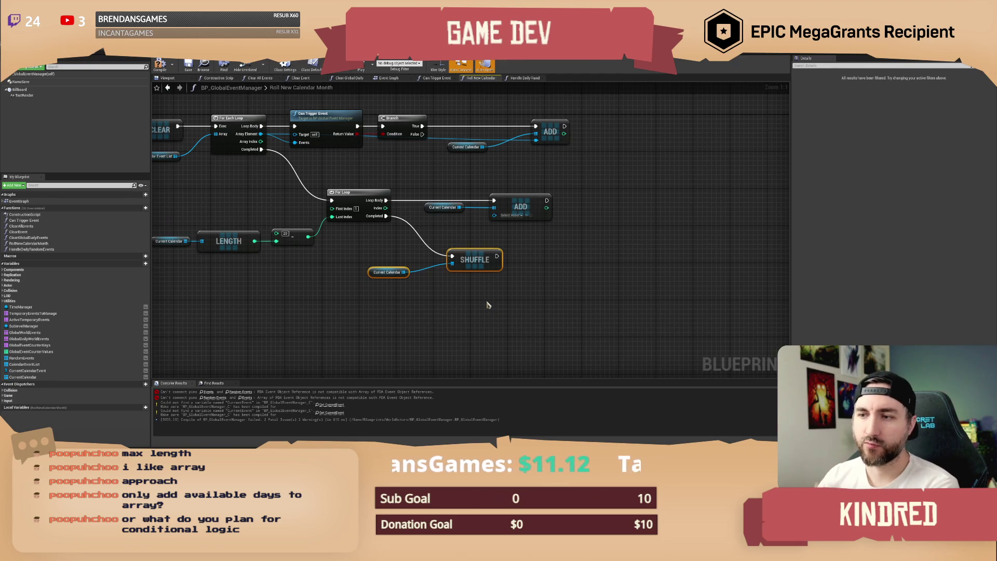
pyautogui.click(488, 305)
pyautogui.moveTo(389, 272); pyautogui.dragTo(410, 277)
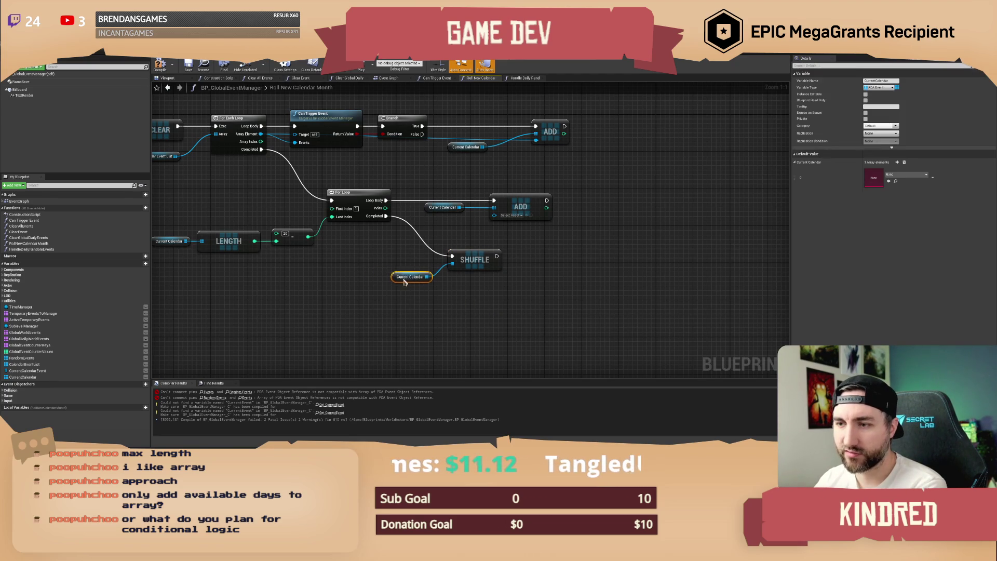
pyautogui.click(372, 257)
pyautogui.press('Home')
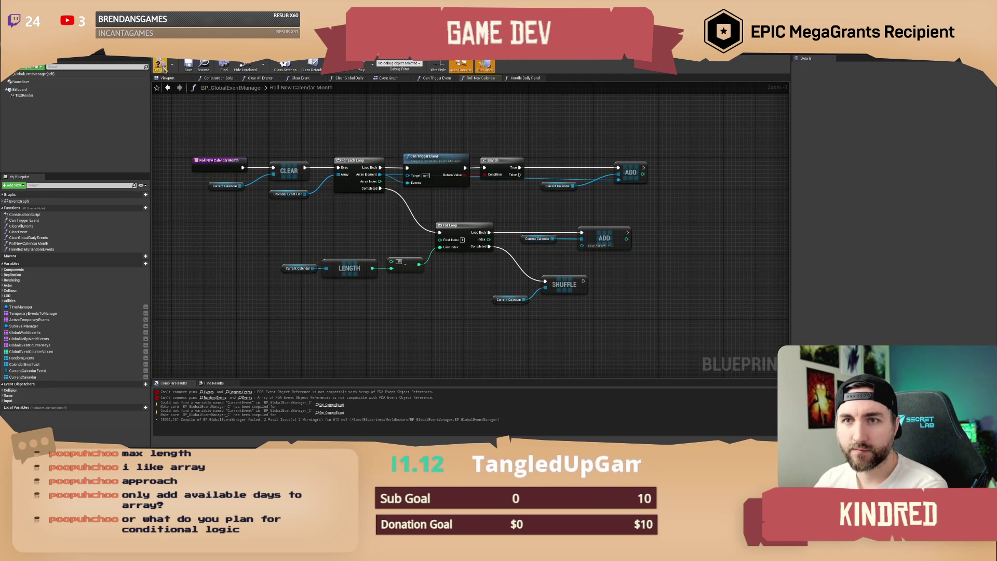
pyautogui.press('F7')
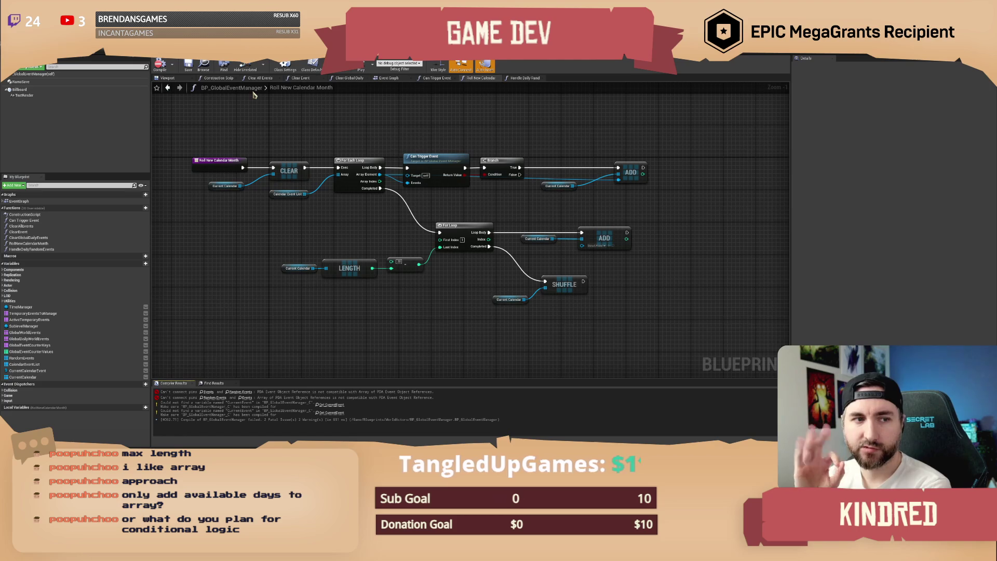
pyautogui.moveTo(459, 130); pyautogui.dragTo(457, 121)
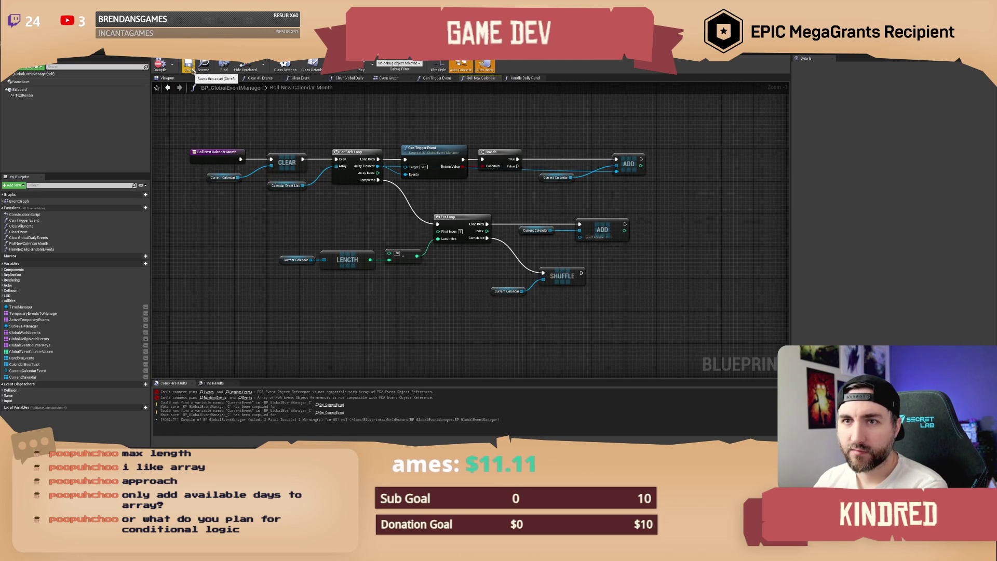
pyautogui.moveTo(402, 124); pyautogui.dragTo(411, 173)
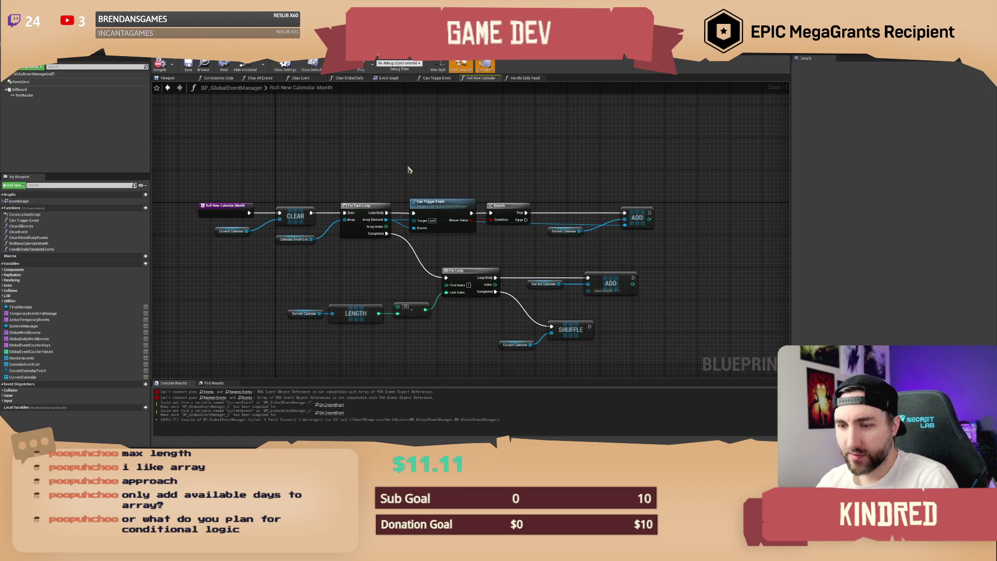
# Add a comment explaining events fill Current Calendar, empty events pad it to 20 days, then it's shuffled.
pyautogui.press('c')
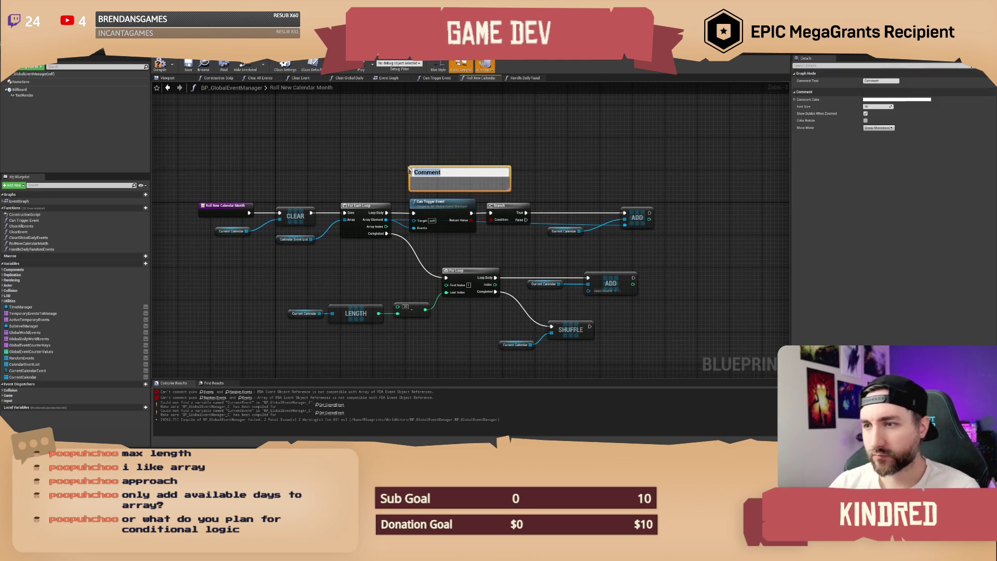
pyautogui.write('We fill the Curr')
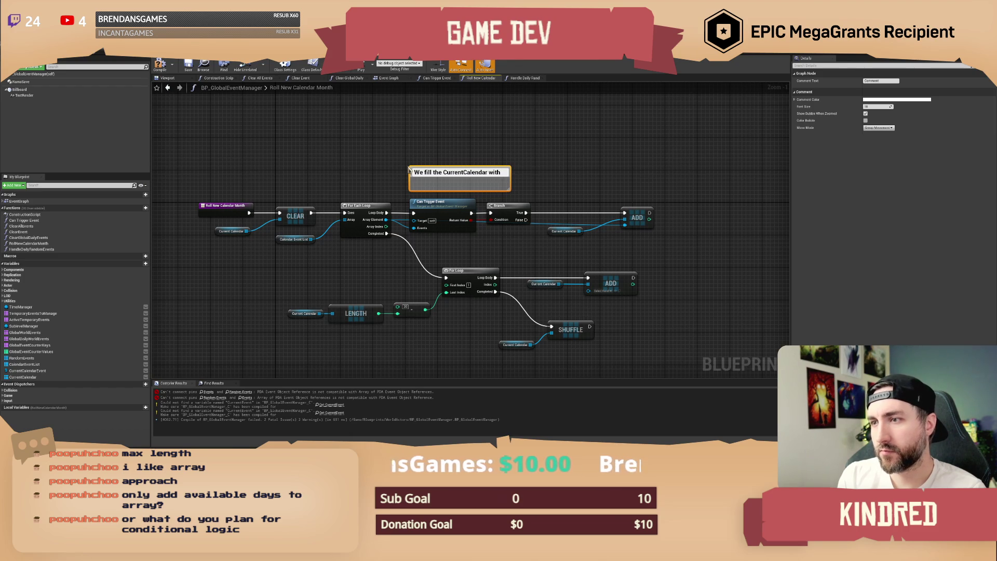
pyautogui.write('events, then')
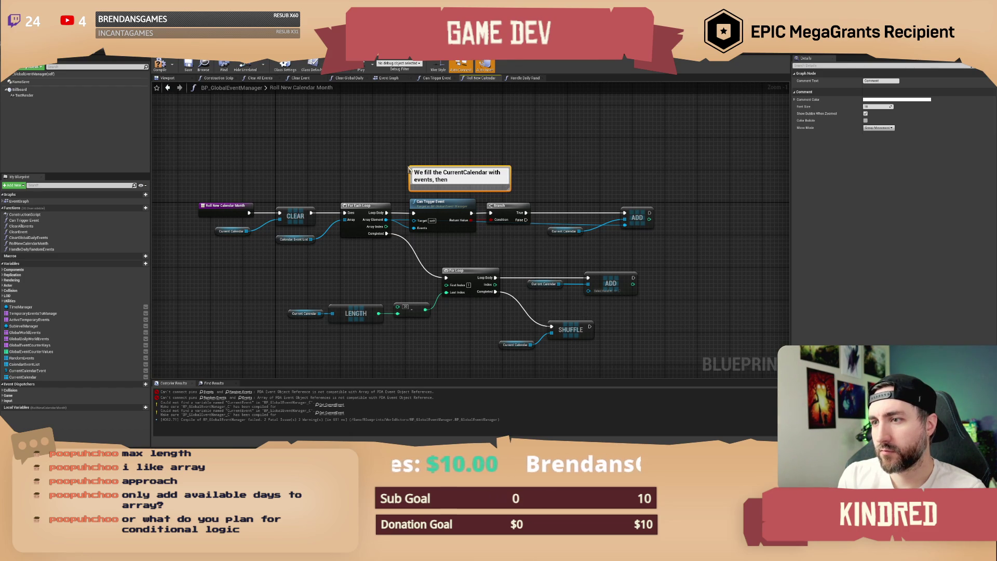
pyautogui.press('BackSpace')
pyautogui.press('BackSpace')
pyautogui.press('BackSpace')
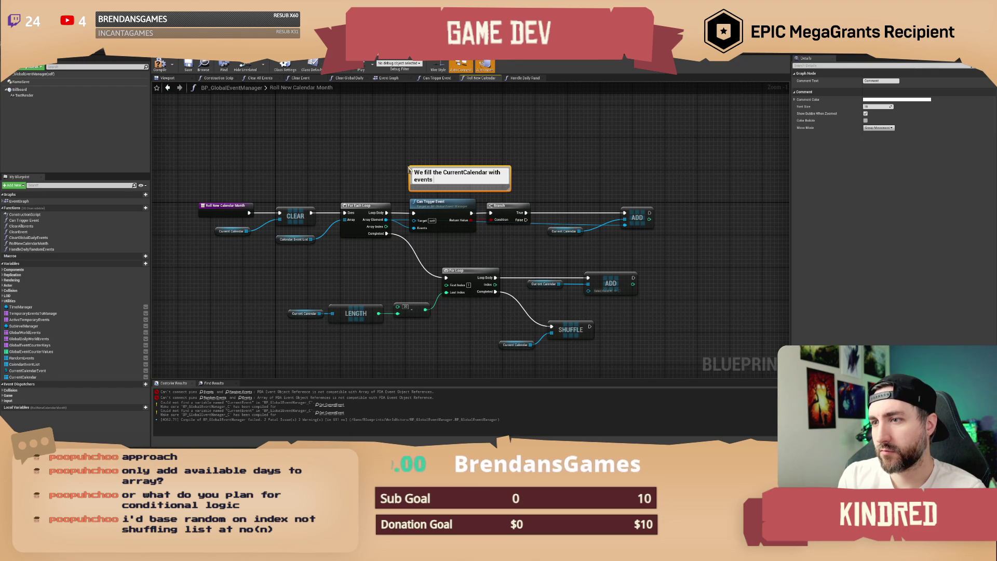
pyautogui.write('emp')
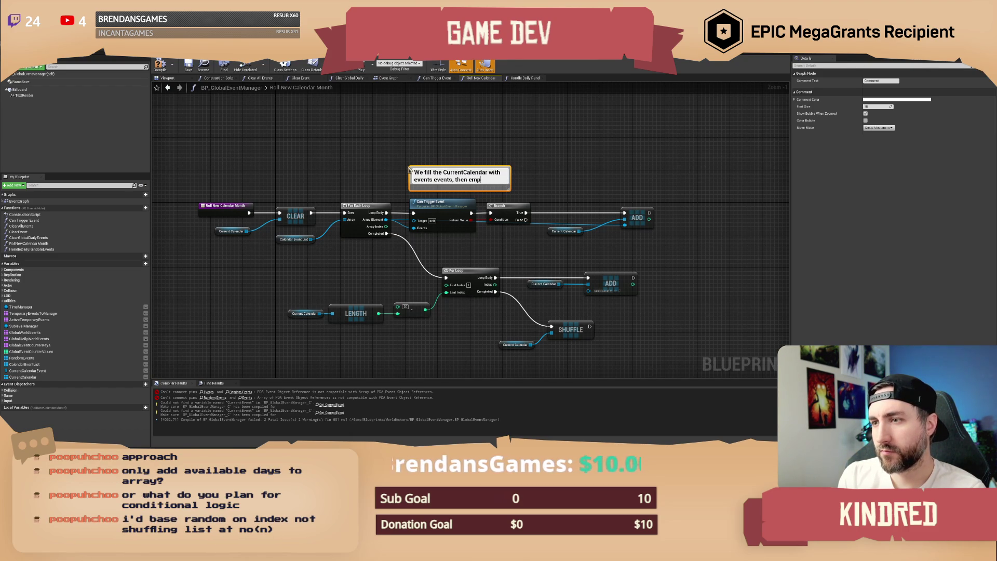
pyautogui.write('ty events')
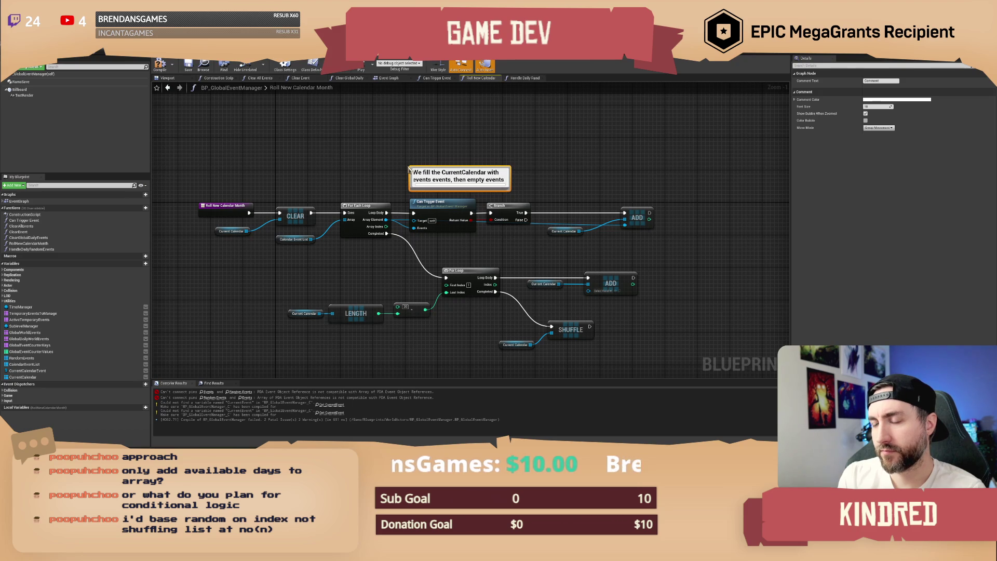
pyautogui.hotkey('shift', 'Return')
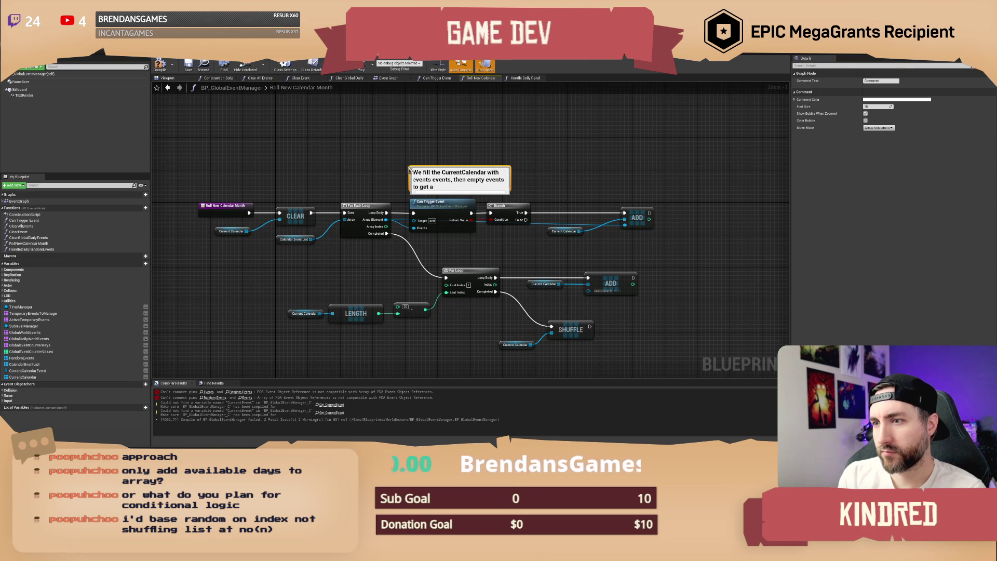
pyautogui.write('to get a full 20 day c')
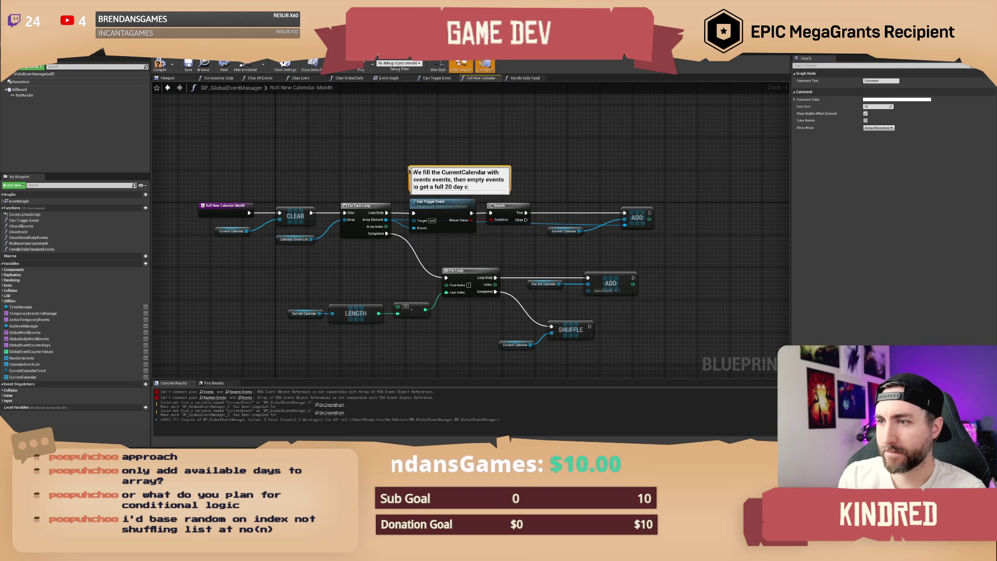
pyautogui.write('alendar. W')
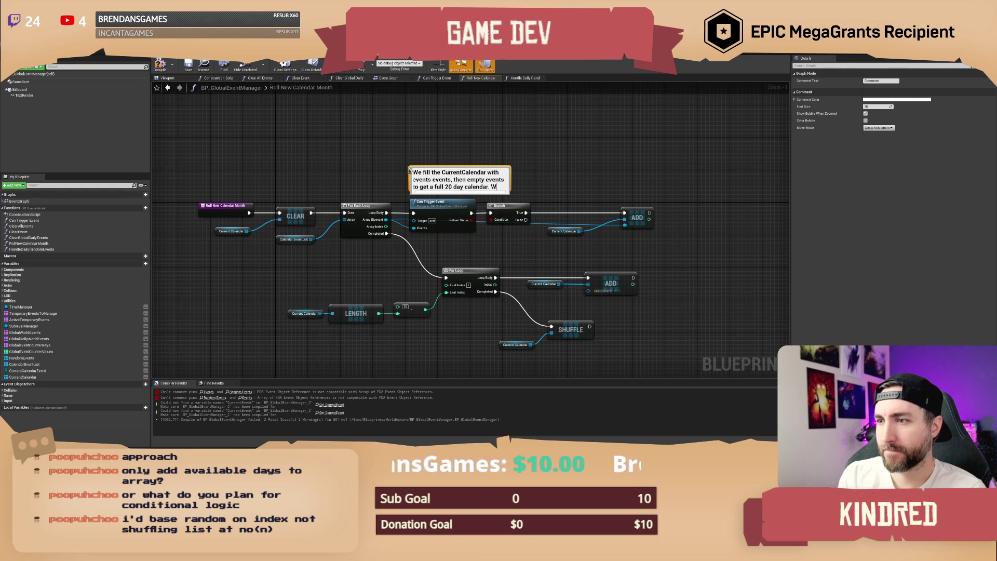
pyautogui.write('e shuffle it to rearrange t')
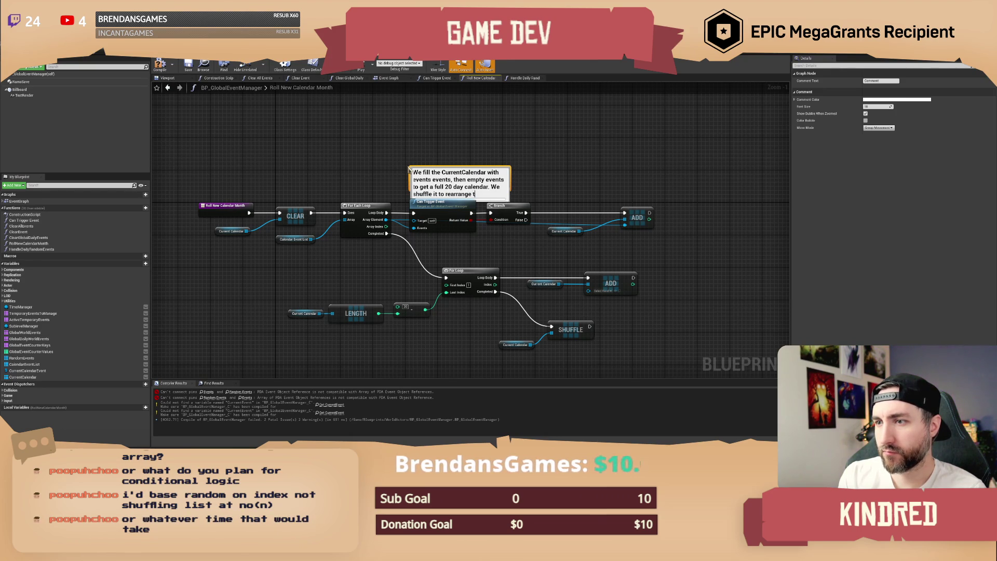
pyautogui.write('.')
pyautogui.press('Return')
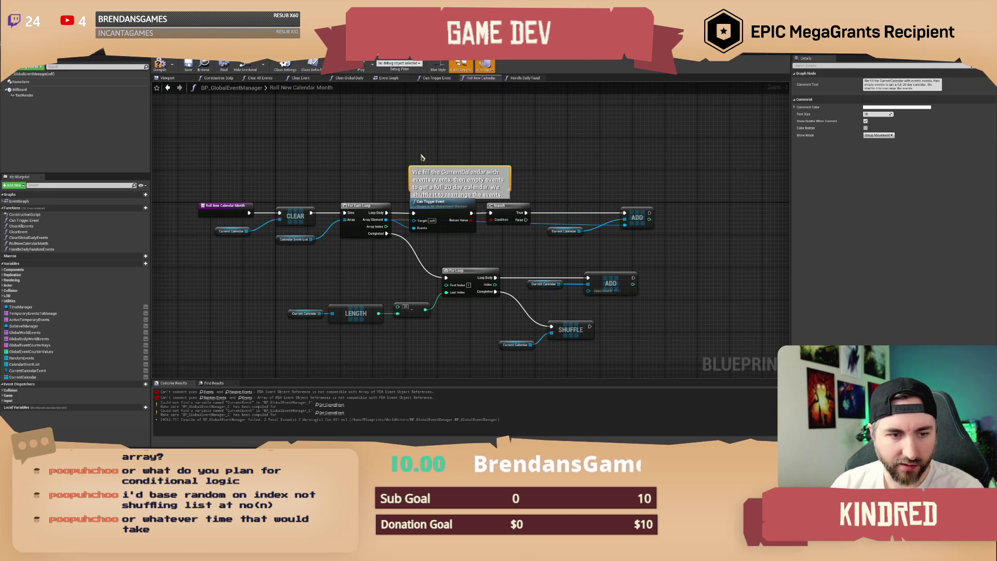
# Move the comment box above the loop nodes and widen it so the text fits.
pyautogui.moveTo(446, 170); pyautogui.dragTo(426, 142)
pyautogui.click(521, 163)
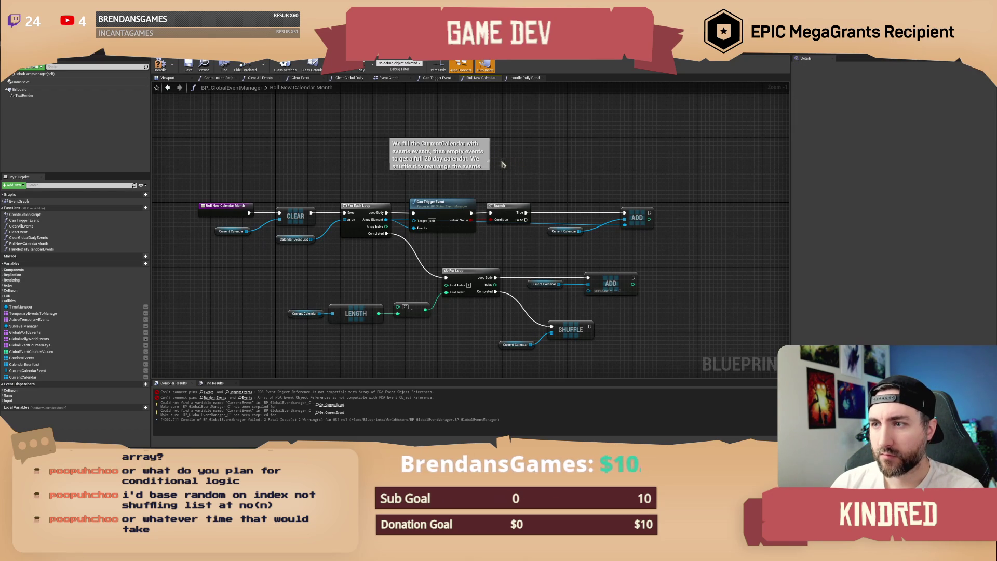
pyautogui.moveTo(489, 161)
pyautogui.mouseDown()
pyautogui.moveTo(541, 182)
pyautogui.moveTo(515, 173)
pyautogui.moveTo(530, 174)
pyautogui.mouseUp()
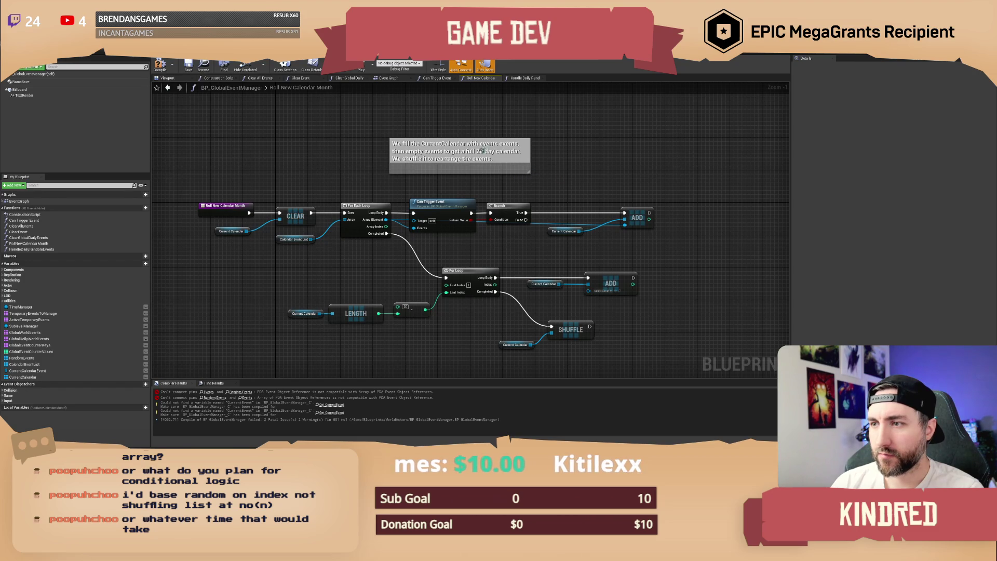
pyautogui.moveTo(482, 151); pyautogui.dragTo(480, 162)
pyautogui.click(579, 187)
pyautogui.moveTo(578, 186); pyautogui.dragTo(563, 163)
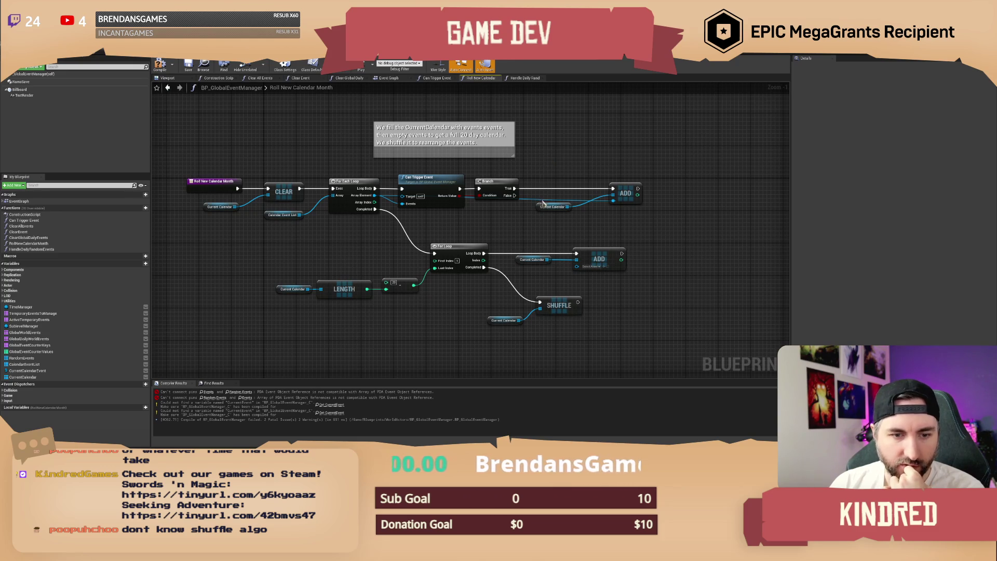
# Zoom in on the SHUFFLE node to inspect it.
pyautogui.scroll(1, 526, 244)
pyautogui.moveTo(552, 196); pyautogui.dragTo(493, 189)
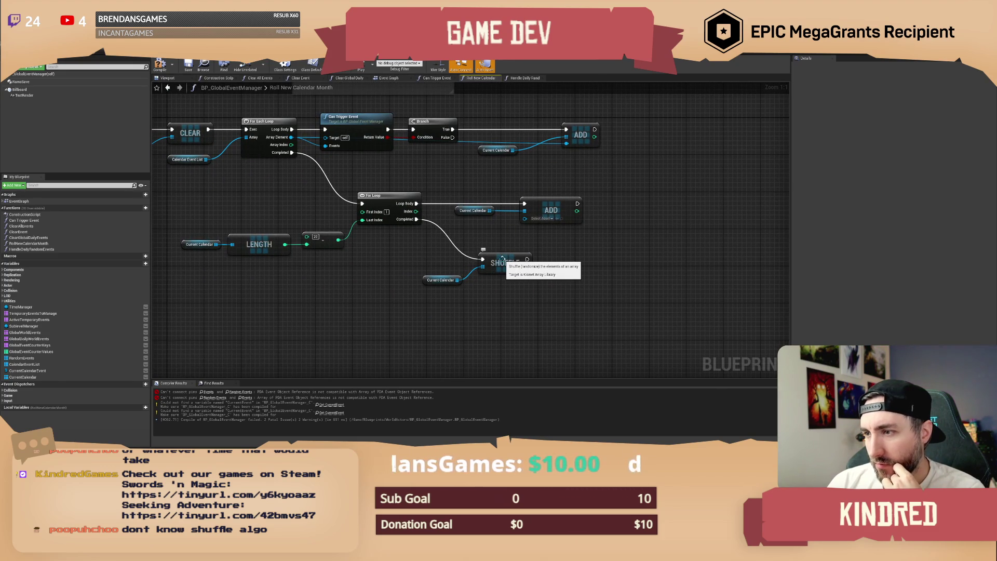
pyautogui.moveTo(502, 258); pyautogui.dragTo(478, 249)
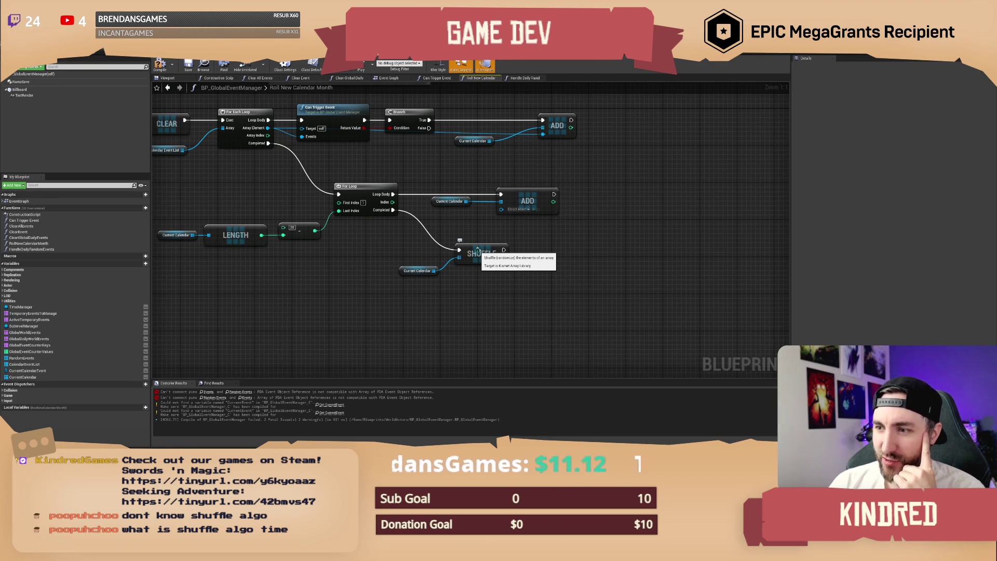
pyautogui.moveTo(473, 229); pyautogui.dragTo(520, 258)
pyautogui.click(419, 262)
# View the whole graph with its comment, then switch to the Affinity Designer calendar mockup.
pyautogui.moveTo(420, 262)
pyautogui.mouseDown()
pyautogui.moveTo(426, 270)
pyautogui.moveTo(400, 276)
pyautogui.mouseUp()
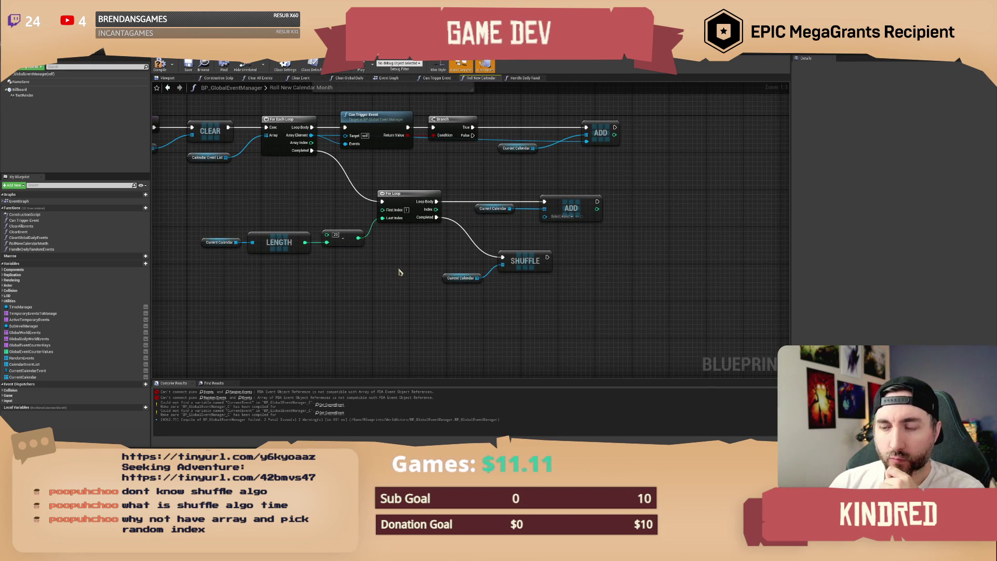
pyautogui.scroll(-1, 400, 272)
pyautogui.moveTo(403, 272)
pyautogui.mouseDown()
pyautogui.moveTo(403, 288)
pyautogui.moveTo(415, 294)
pyautogui.moveTo(455, 292)
pyautogui.mouseUp()
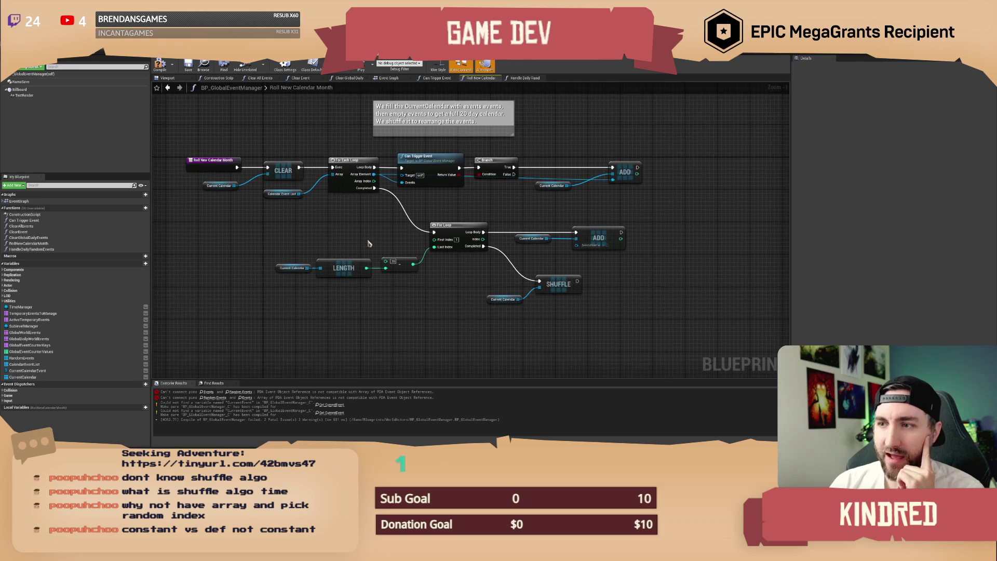
pyautogui.moveTo(517, 296); pyautogui.dragTo(484, 288)
pyautogui.hotkey('alt', 'Tab')
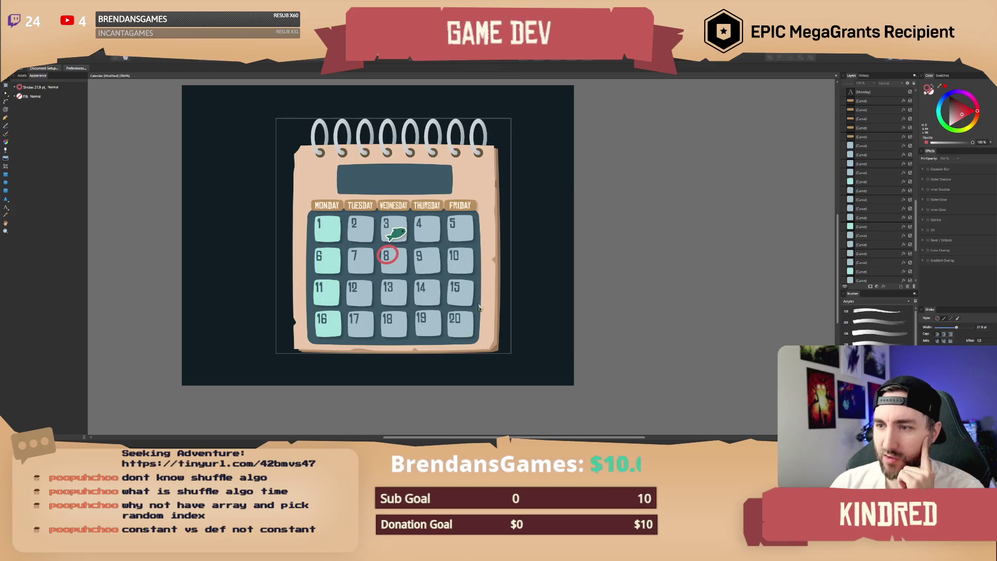
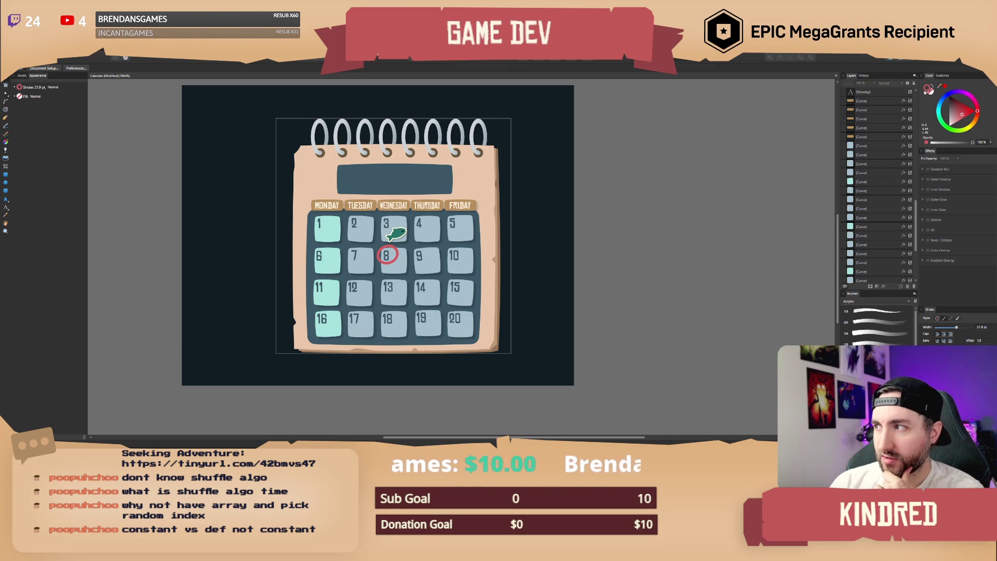
# Switch from the Affinity Designer calendar mockup to the Unreal 'Roll New Calendar Month' graph.
pyautogui.hotkey('alt', 'Tab')
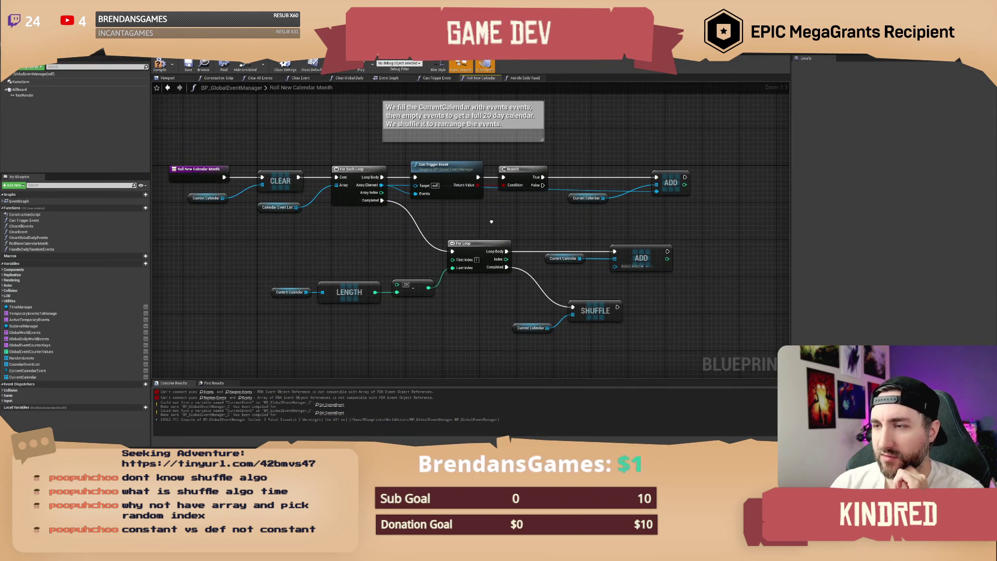
# Recompile with F7 and delete the erroring Random Events node in Handle Daily Random Events.
pyautogui.rightClick(508, 233)
pyautogui.press('Escape')
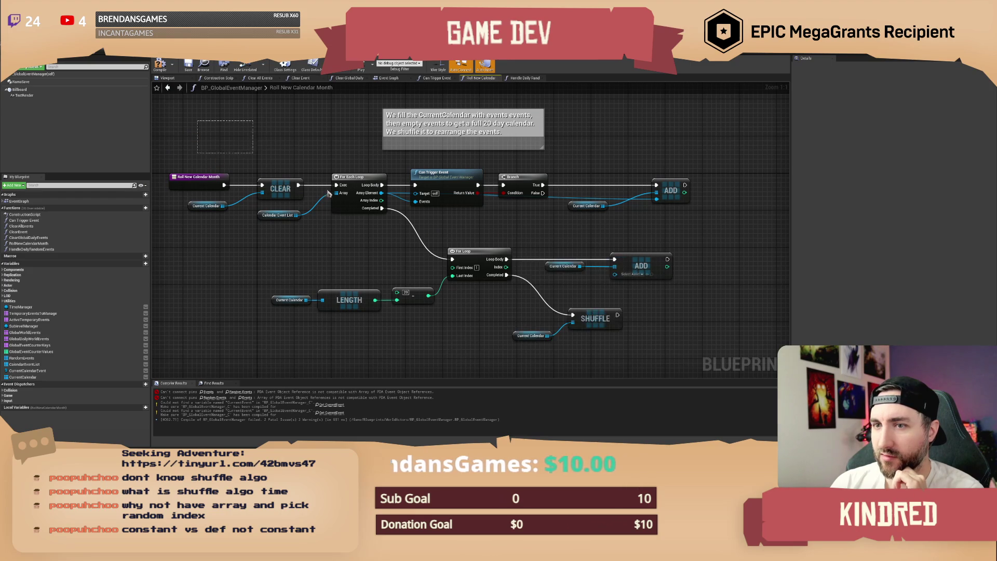
pyautogui.moveTo(643, 335); pyautogui.dragTo(636, 314)
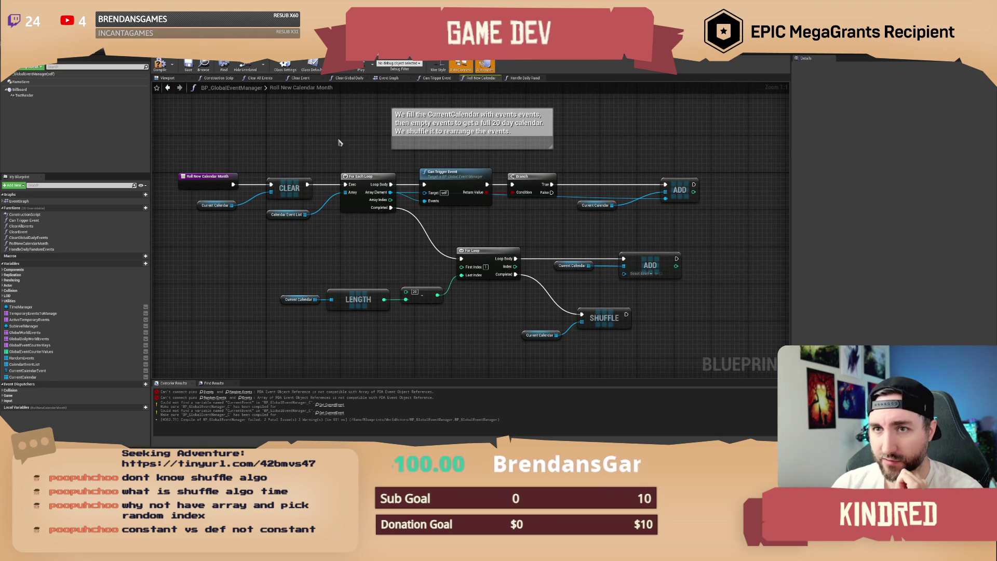
pyautogui.press('F7')
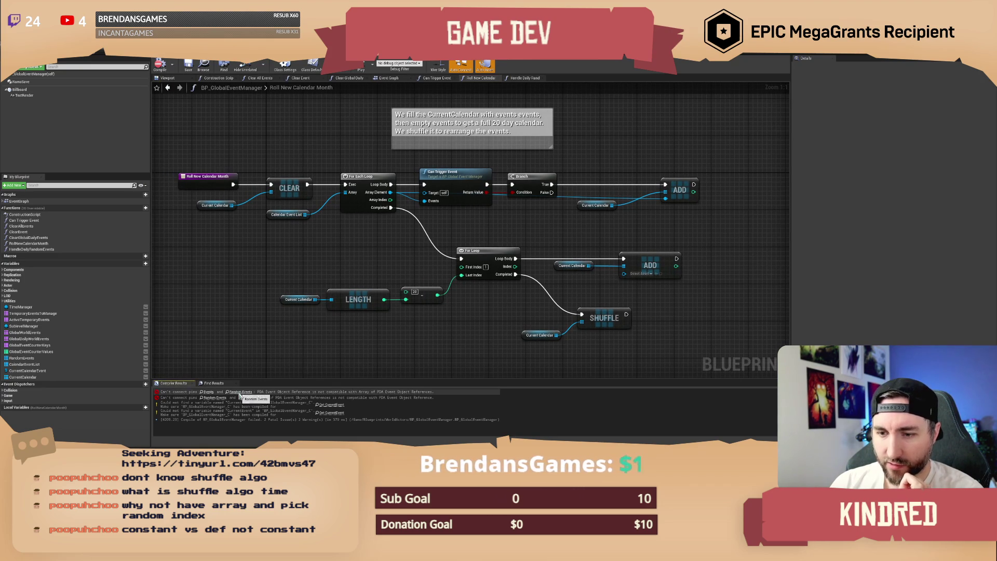
pyautogui.click(240, 392)
pyautogui.moveTo(348, 276); pyautogui.dragTo(326, 244)
pyautogui.press('Delete')
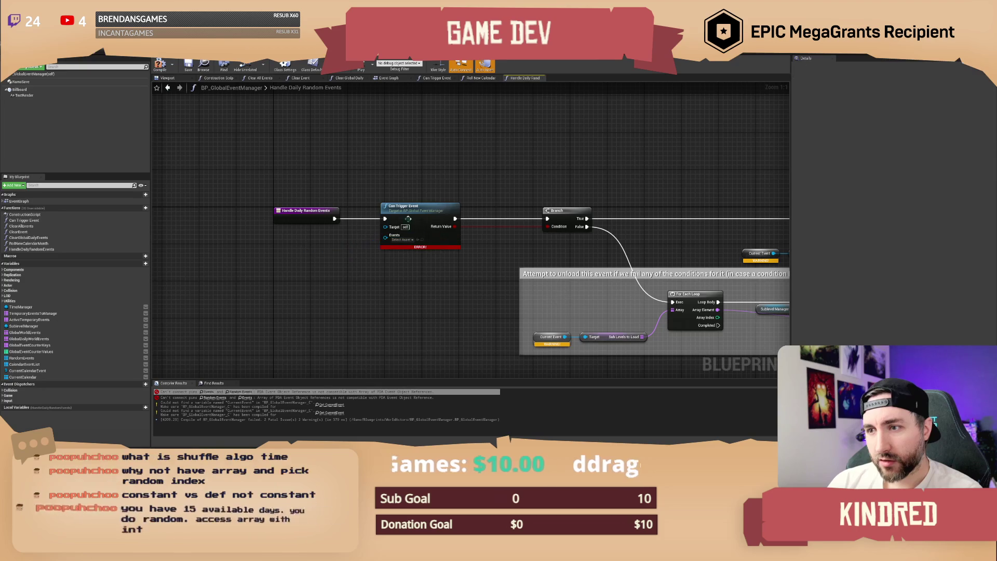
# Open the Can Trigger Event function and look over its Check Seasons and Return nodes.
pyautogui.doubleClick(410, 212)
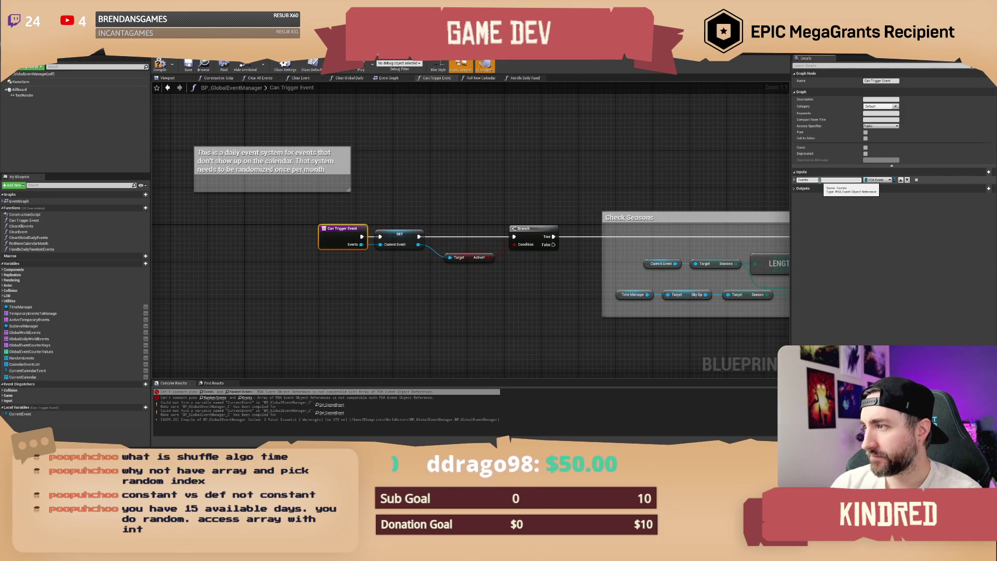
pyautogui.click(640, 196)
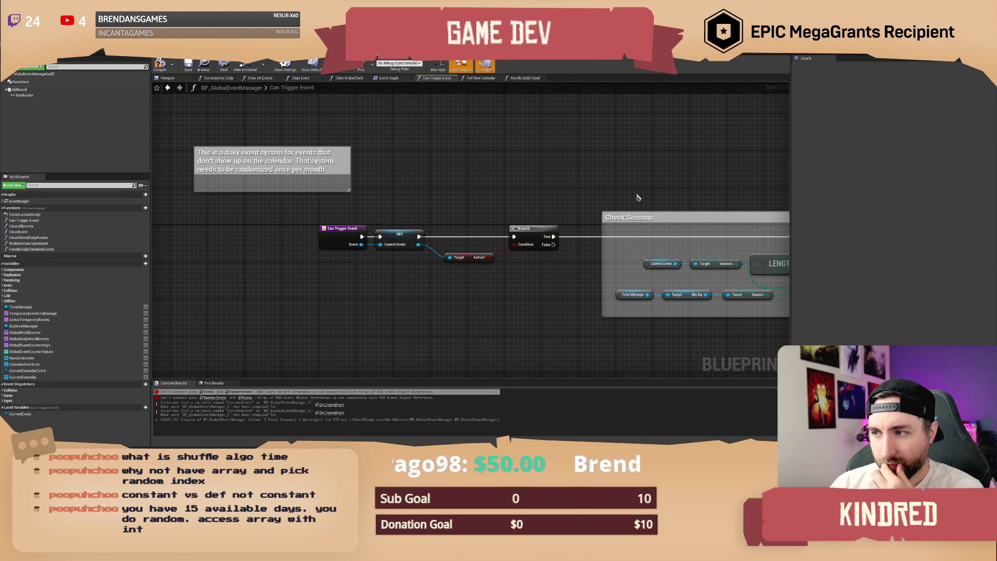
pyautogui.moveTo(639, 196); pyautogui.dragTo(502, 198)
pyautogui.scroll(-1, 560, 170)
pyautogui.moveTo(561, 170); pyautogui.dragTo(436, 184)
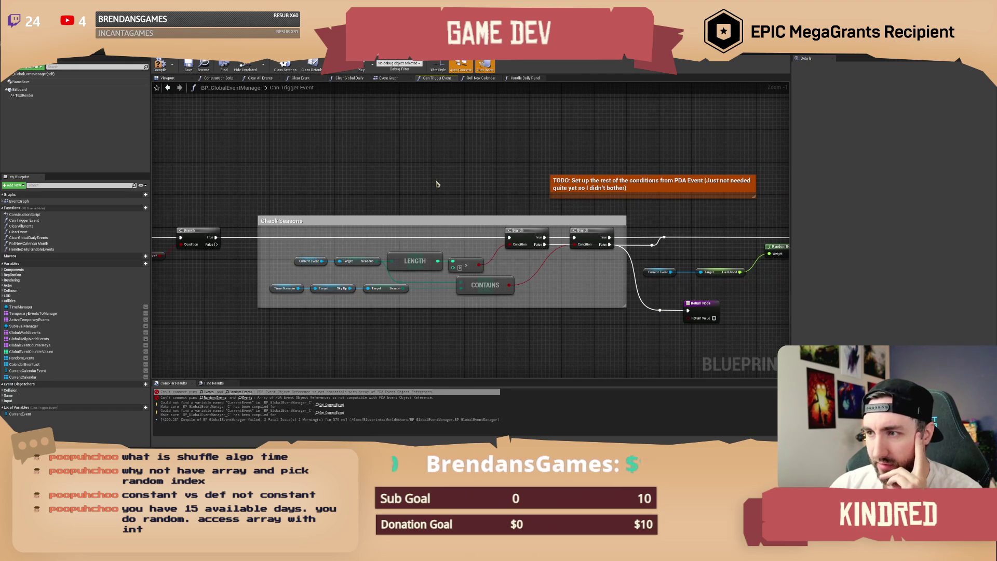
pyautogui.scroll(1, 366, 192)
pyautogui.moveTo(366, 191)
pyautogui.mouseDown()
pyautogui.moveTo(362, 214)
pyautogui.moveTo(369, 196)
pyautogui.mouseUp()
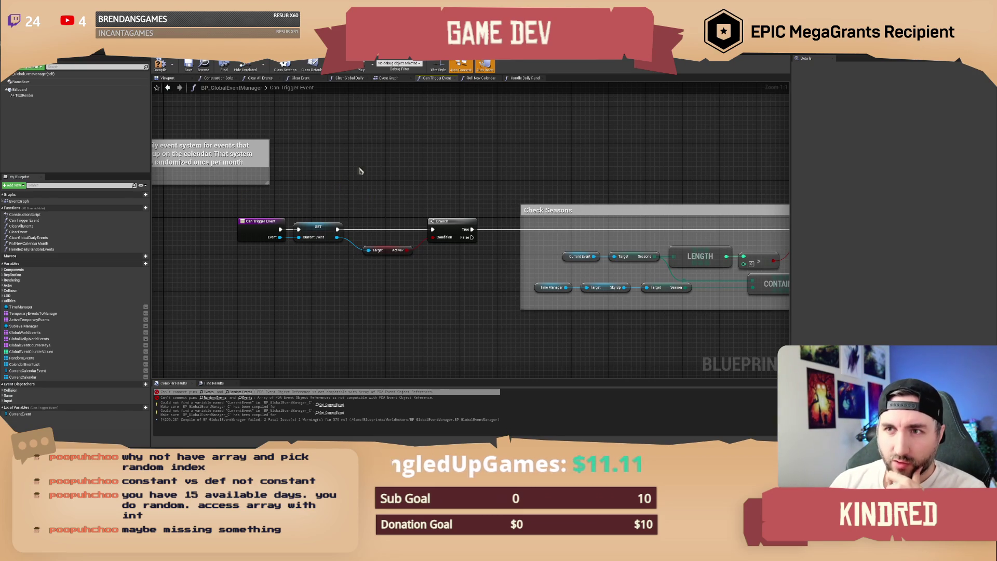
pyautogui.click(307, 52)
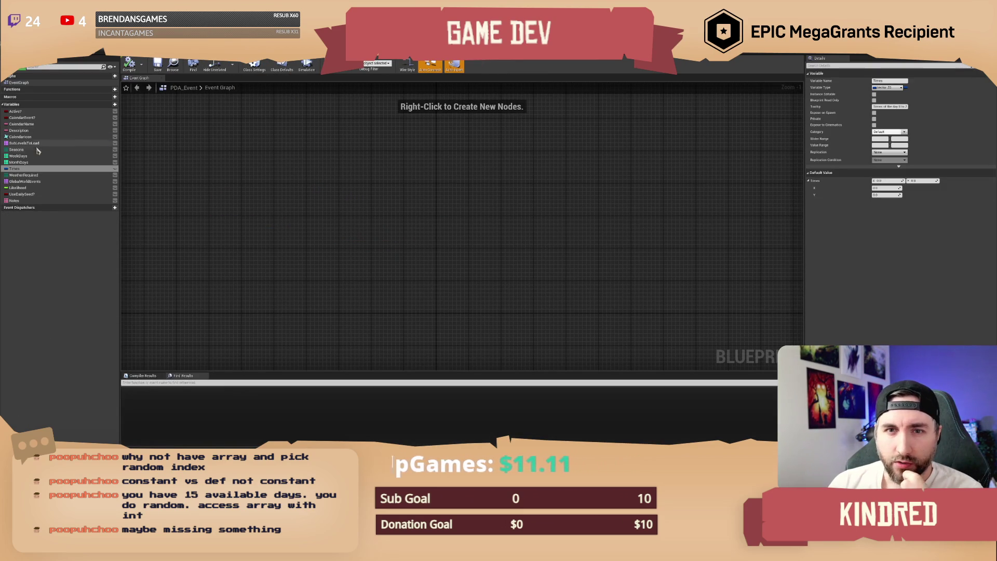
# Inspect the PDA_Event Seasons, Times and WeatherRequired variables in the Details panel.
pyautogui.click(31, 149)
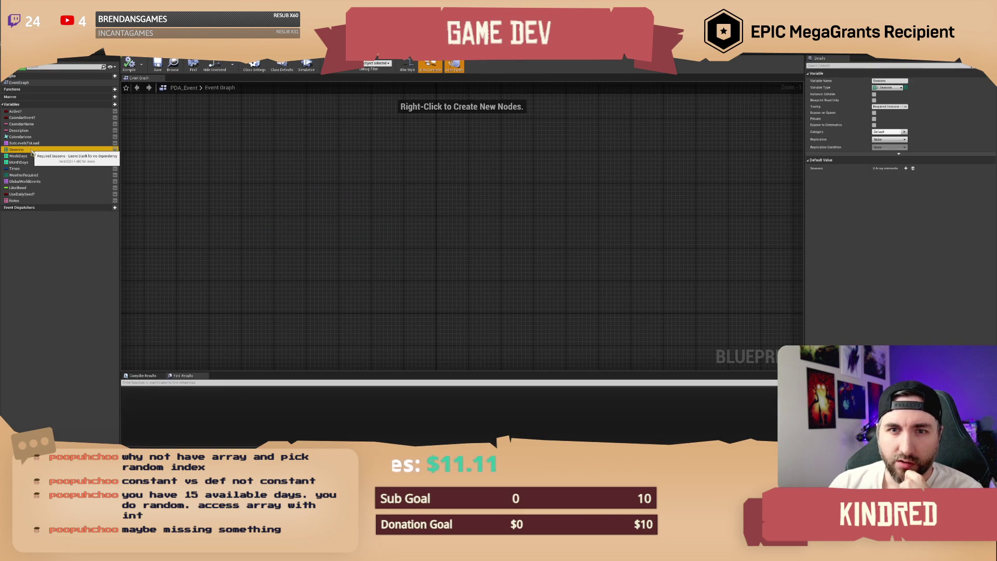
pyautogui.click(31, 169)
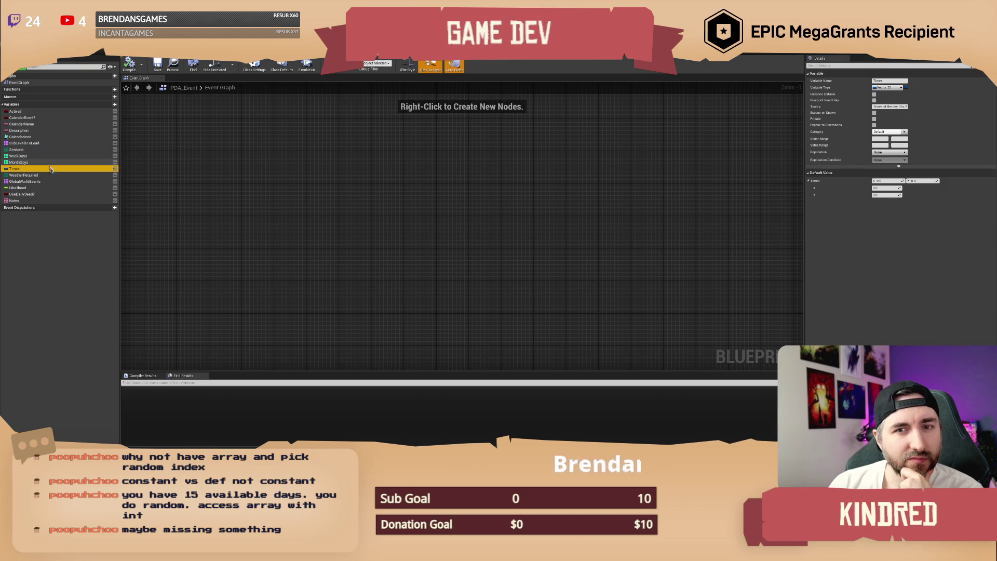
pyautogui.click(52, 175)
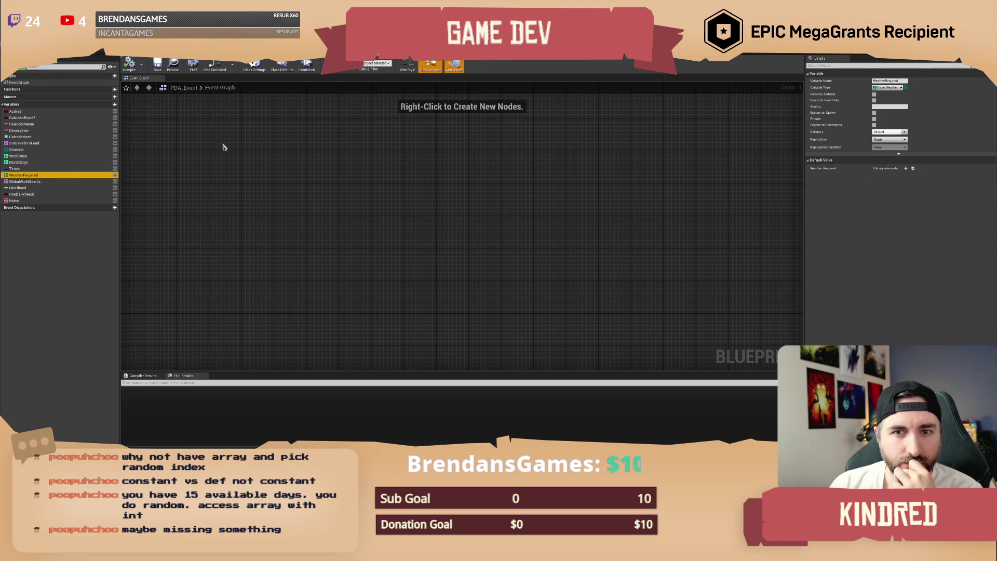
pyautogui.click(51, 169)
pyautogui.click(56, 176)
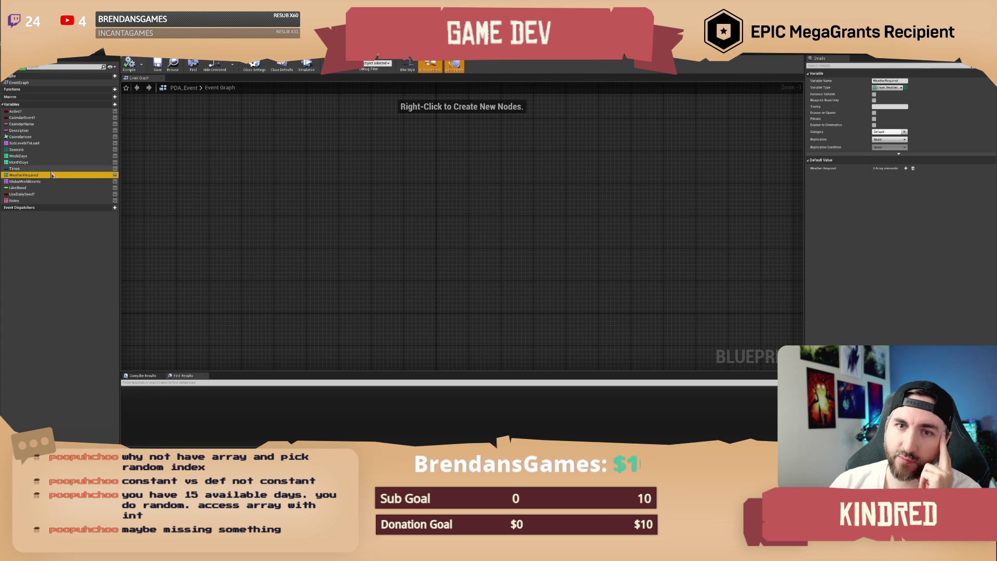
pyautogui.press('Up')
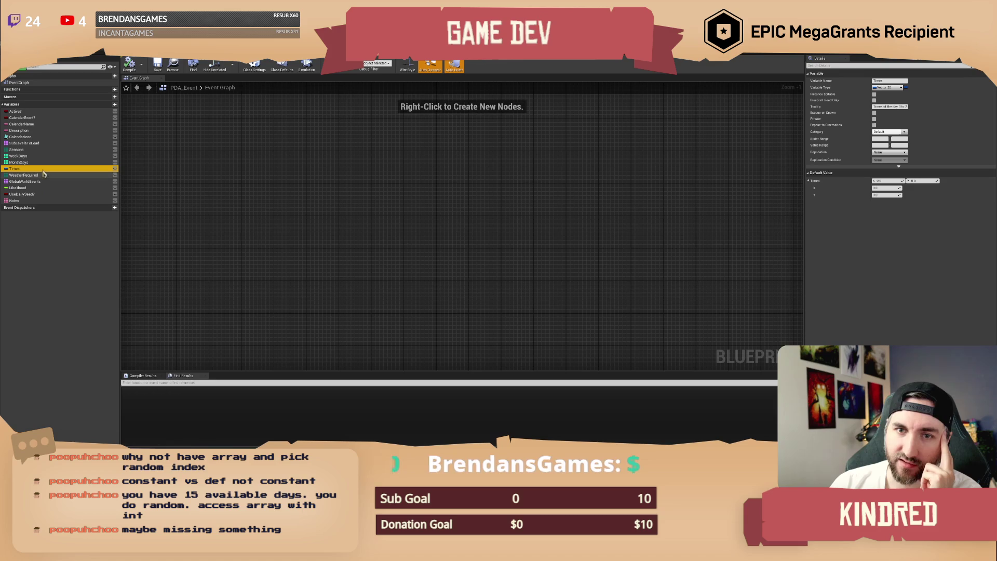
pyautogui.click(172, 137)
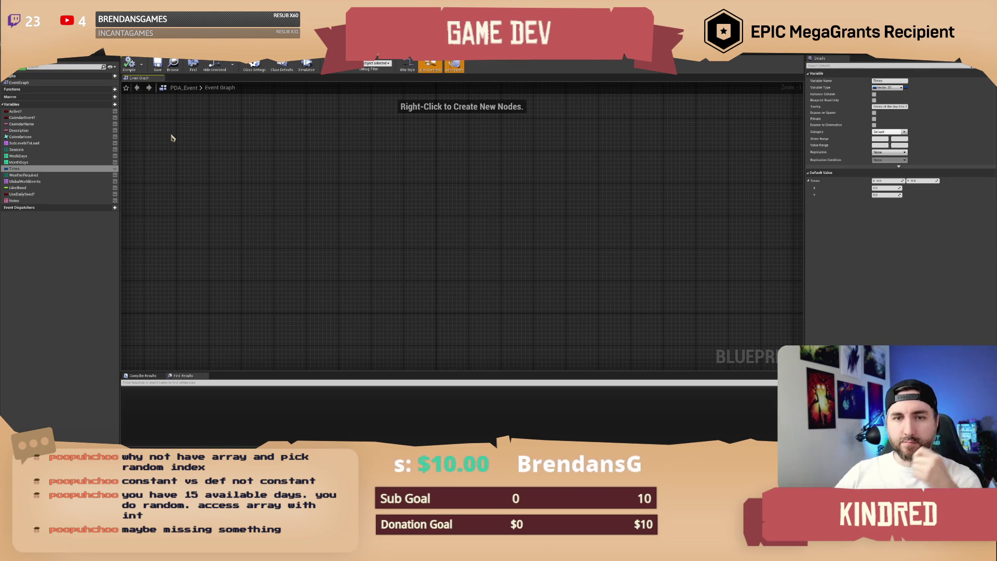
# Check the GlobalWorldEvents and UseDailySeed? variable settings, then return to the Level Editor.
pyautogui.click(24, 181)
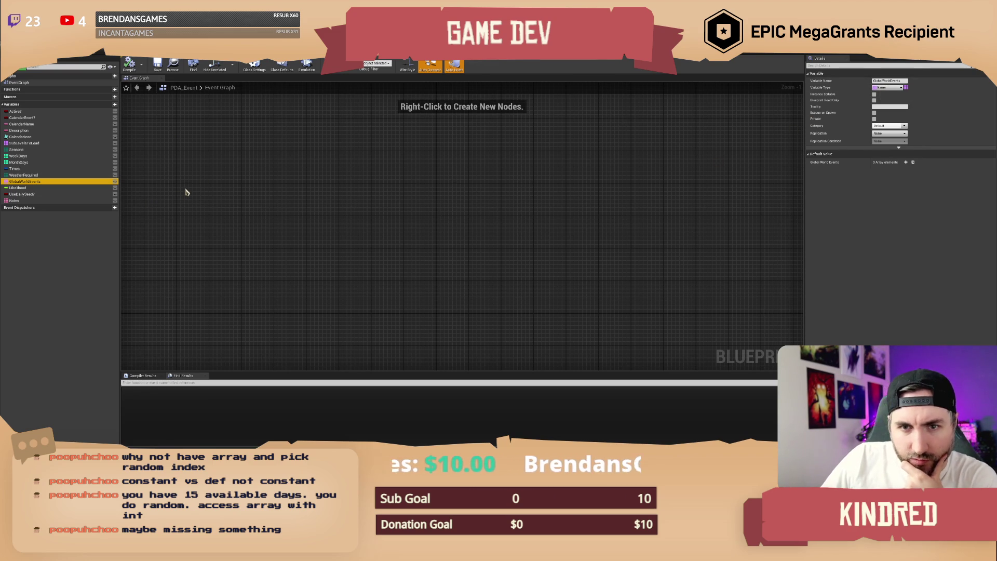
pyautogui.click(186, 192)
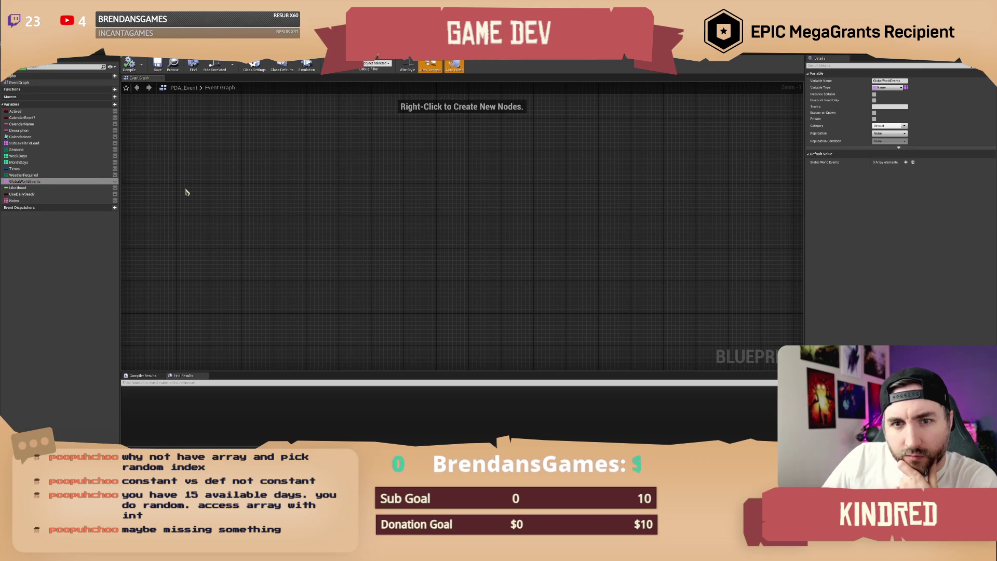
pyautogui.click(88, 194)
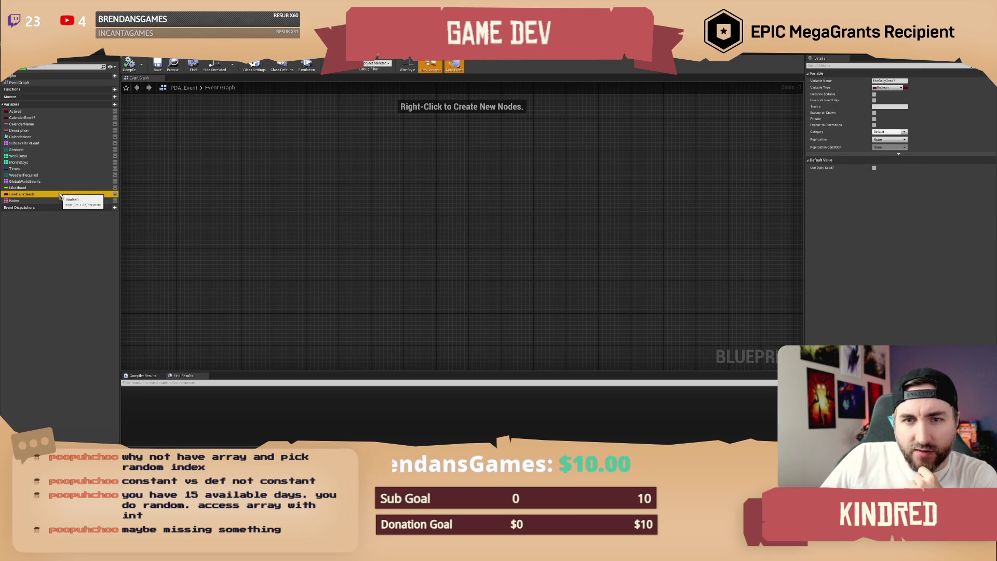
pyautogui.click(276, 180)
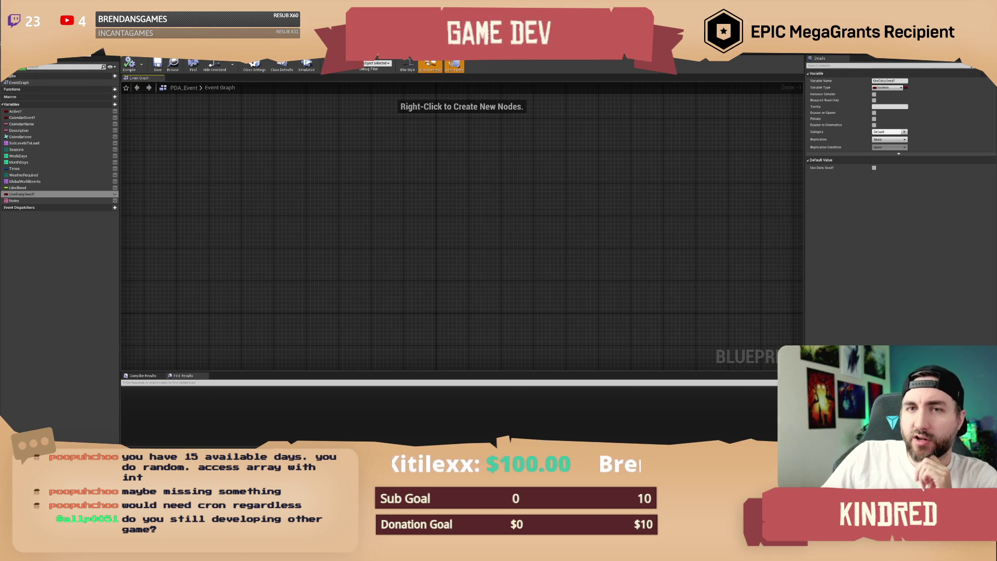
pyautogui.hotkey('alt', 'Tab')
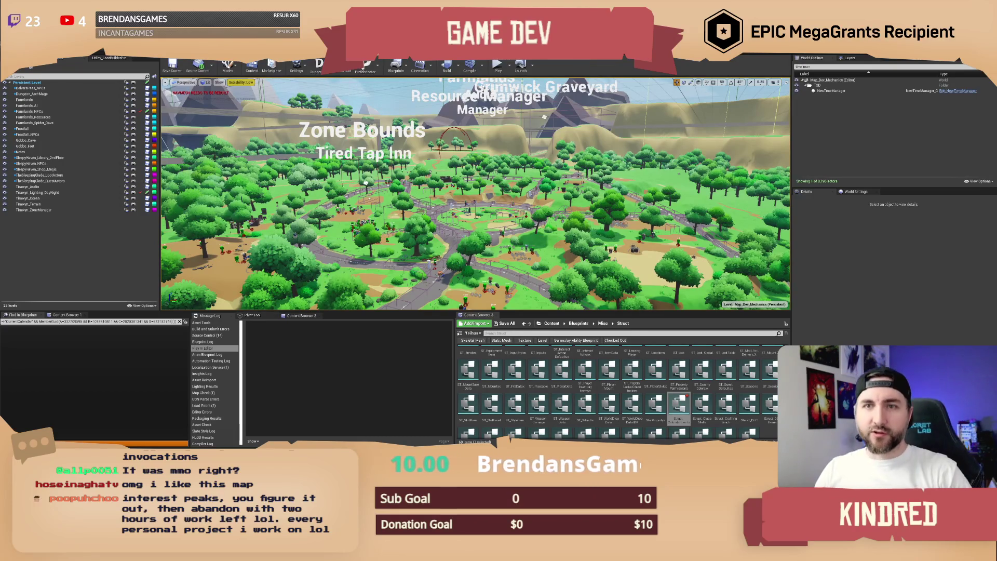
pyautogui.scroll(4, 475, 193)
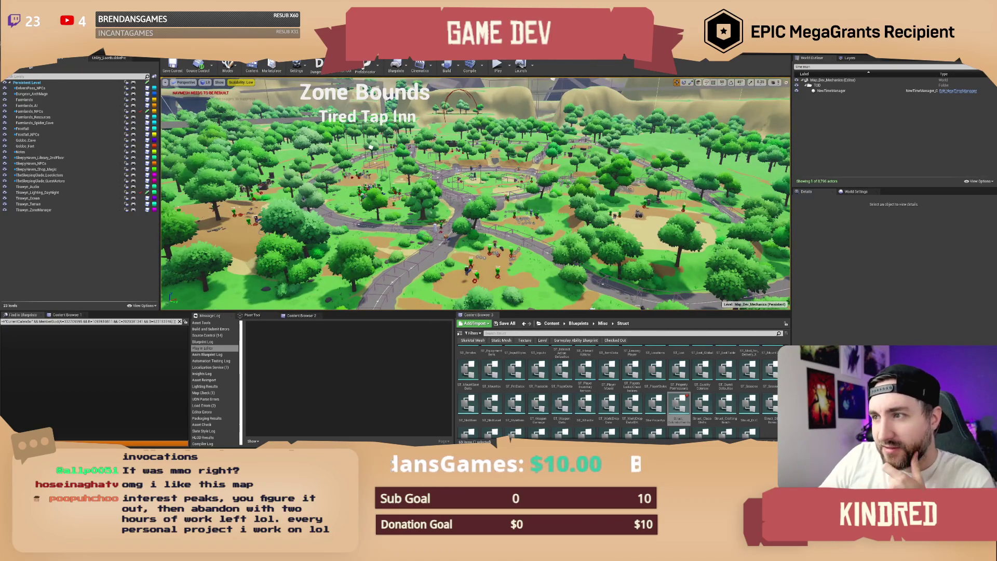
pyautogui.moveTo(371, 147); pyautogui.dragTo(369, 148)
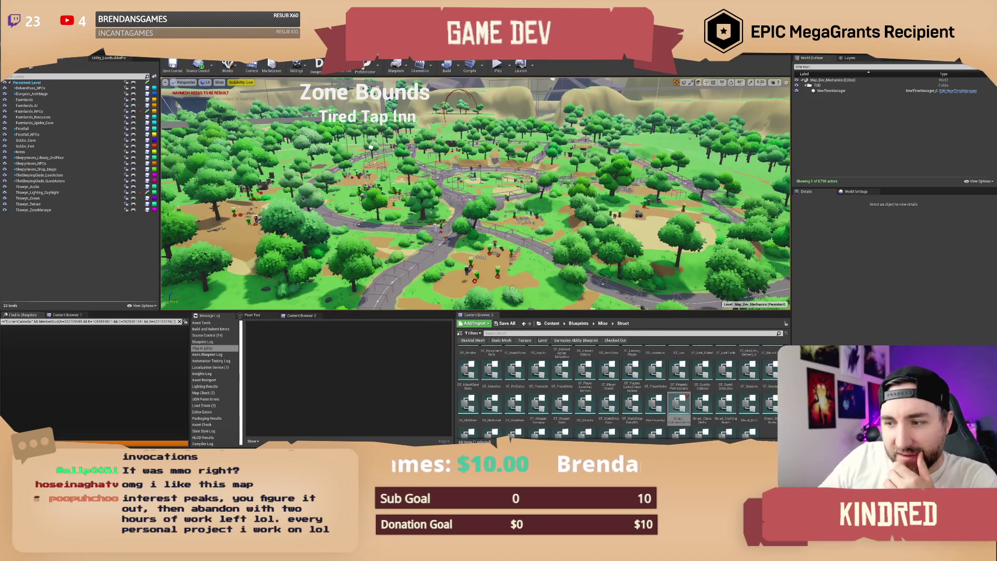
pyautogui.click(551, 323)
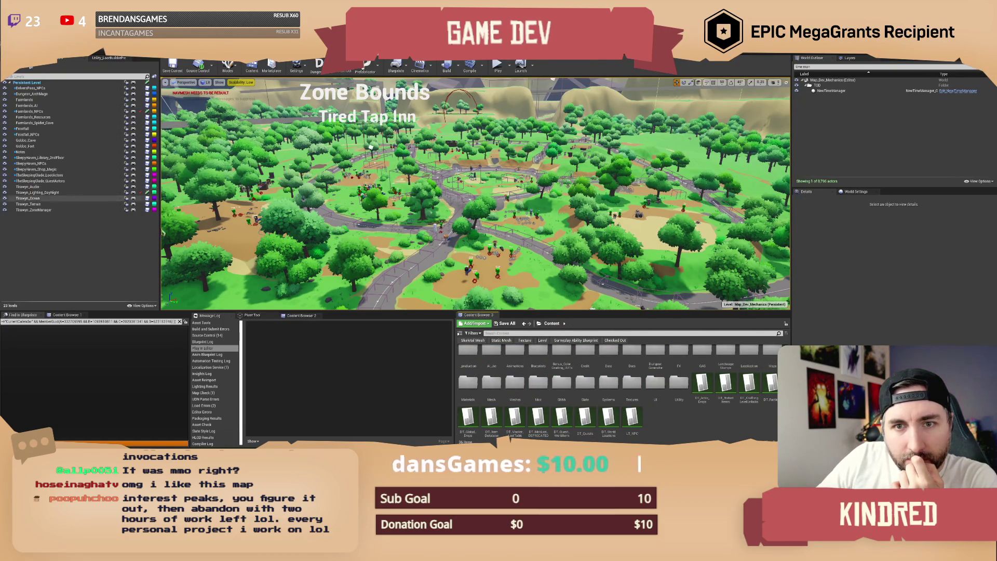
pyautogui.write('sleepy haven')
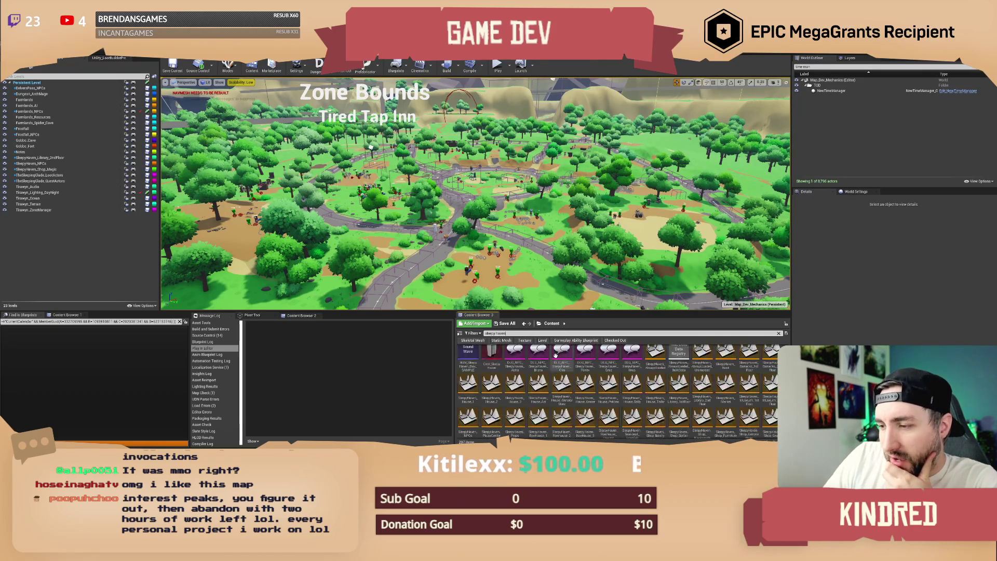
pyautogui.click(699, 357)
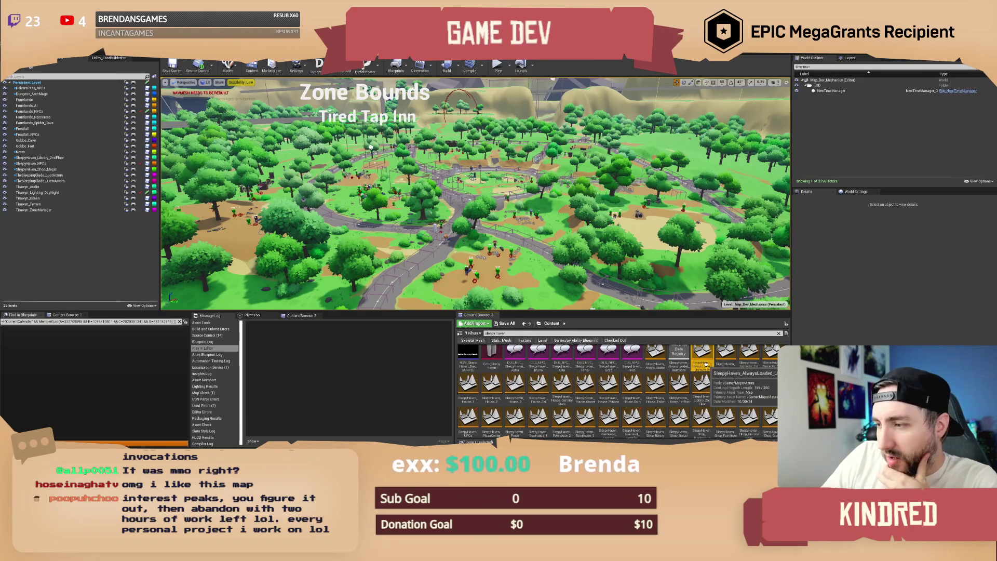
pyautogui.scroll(-2, 656, 413)
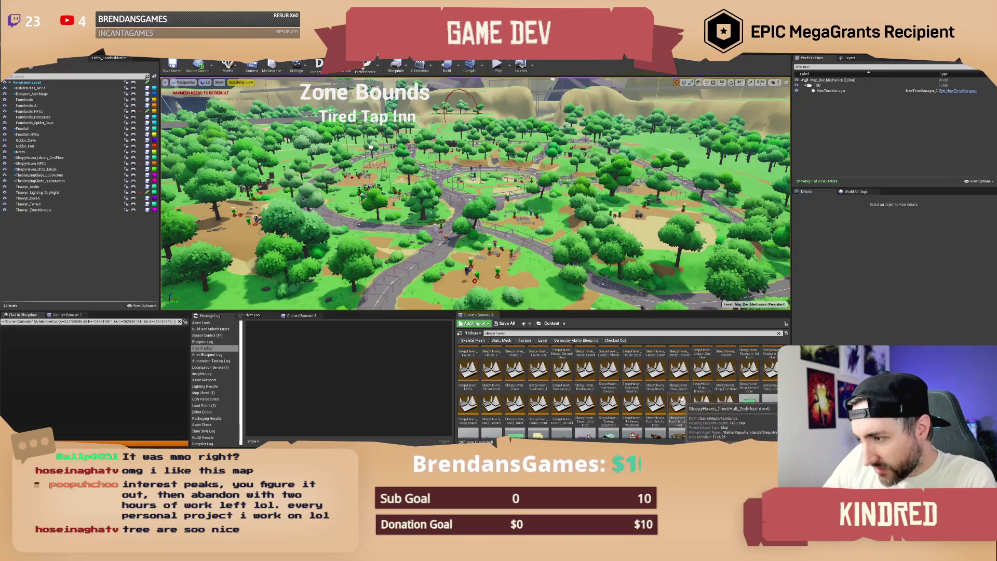
pyautogui.scroll(1, 715, 393)
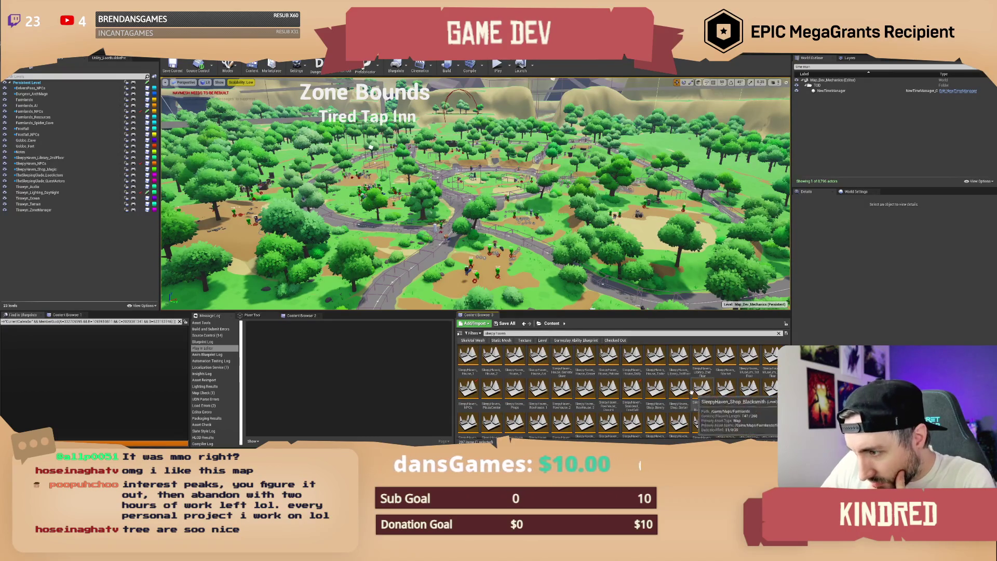
pyautogui.scroll(-2, 675, 390)
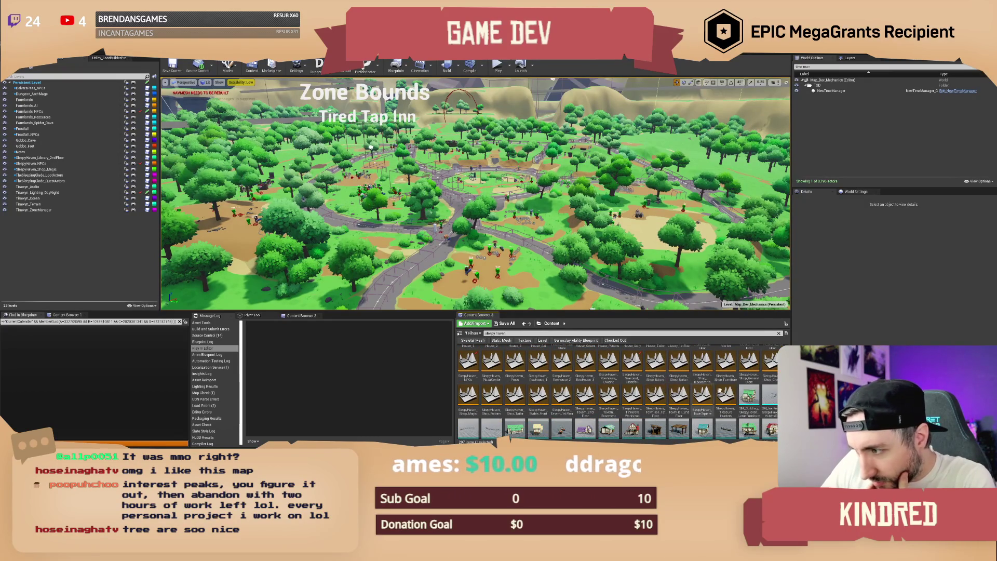
pyautogui.scroll(2, 716, 397)
pyautogui.scroll(1, 725, 399)
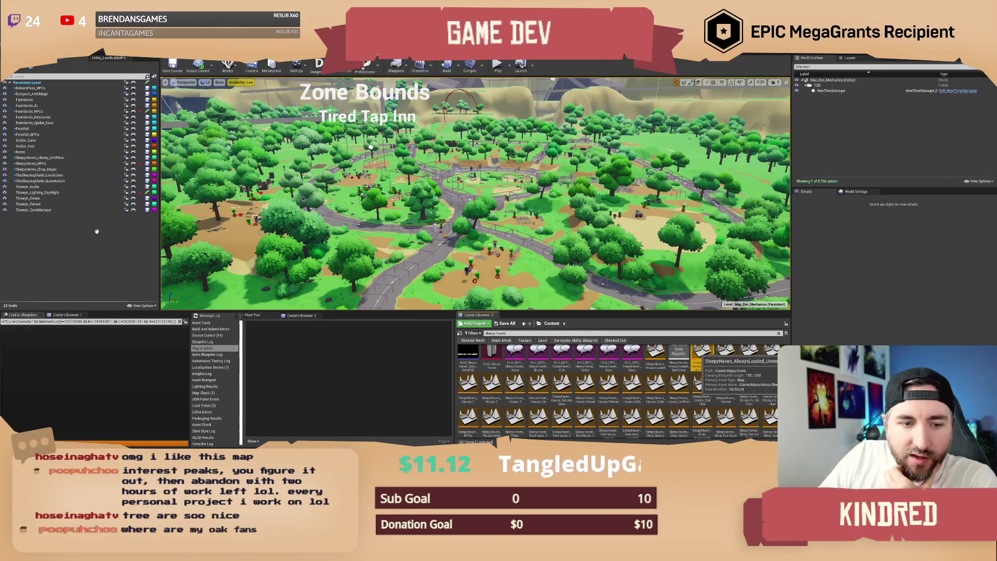
pyautogui.moveTo(97, 231); pyautogui.dragTo(84, 234)
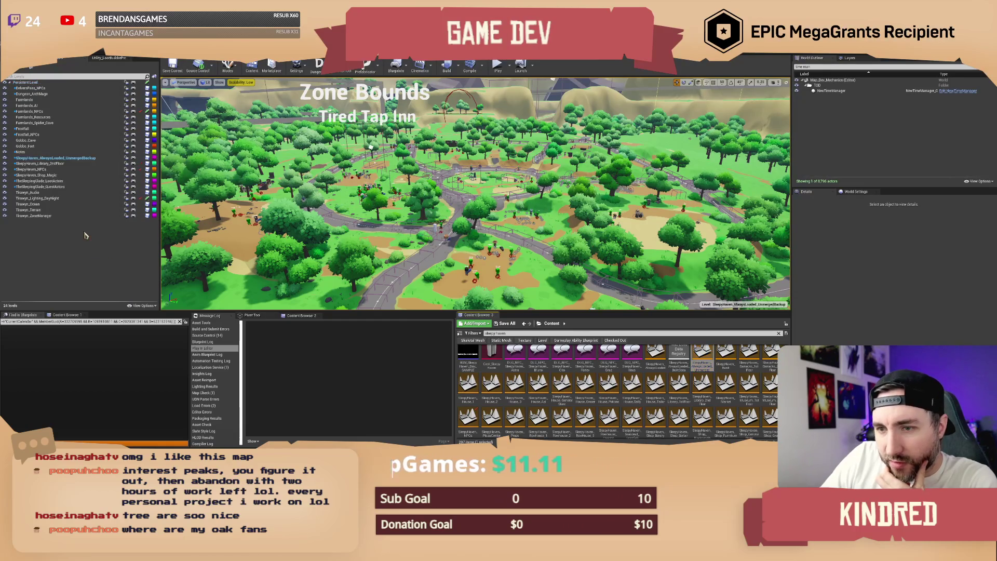
# Tilt the viewport up to look over the Sleepy Haven mountain terrain.
pyautogui.moveTo(553, 79)
pyautogui.mouseDown()
pyautogui.moveTo(753, 267)
pyautogui.moveTo(525, 298)
pyautogui.mouseUp()
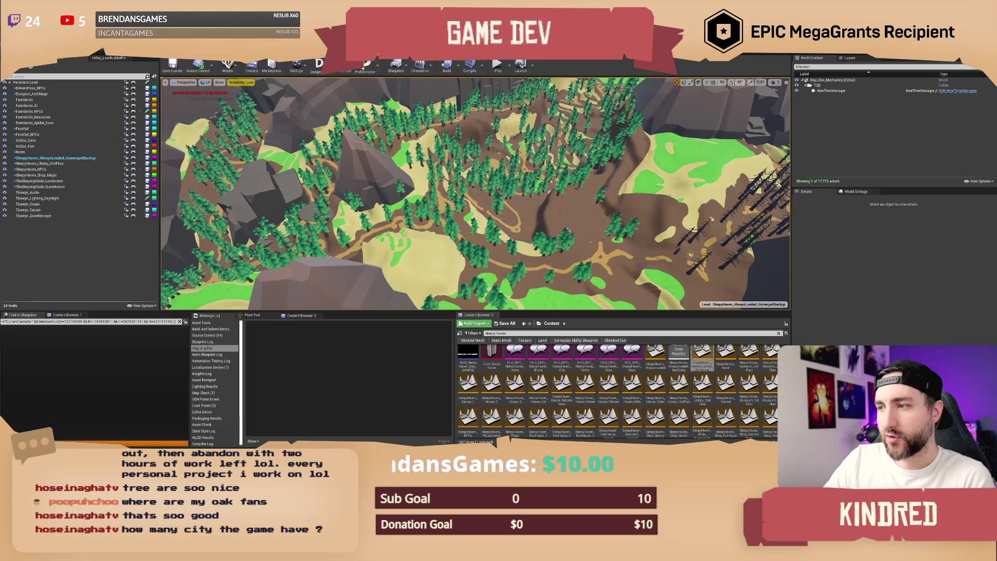
# Fly over the valley cliffs, then search the Content Browser for 'delver' and select DelversPass.
pyautogui.press('w')
pyautogui.press('w')
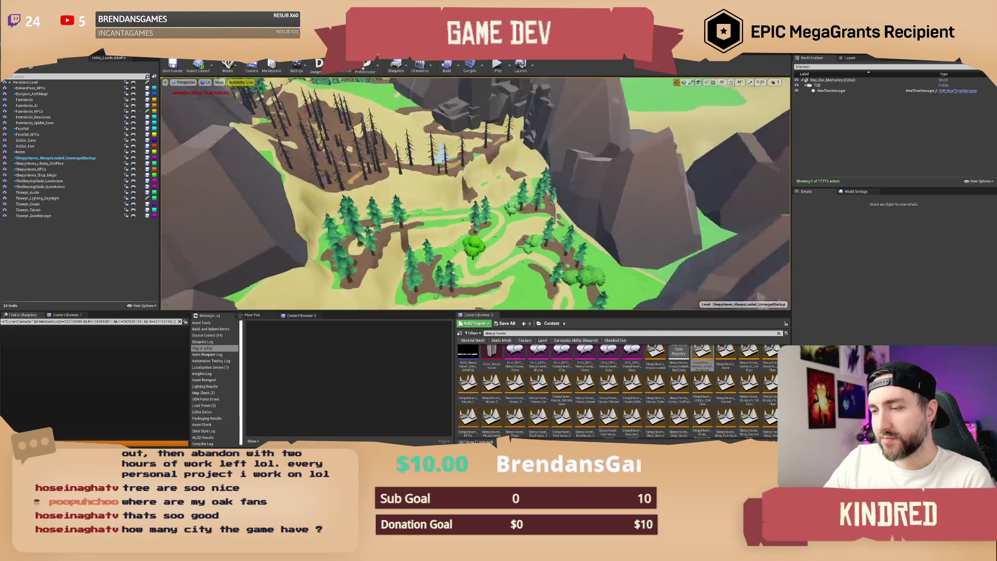
pyautogui.press('w')
pyautogui.click(540, 333)
pyautogui.hotkey('ctrl', 'a')
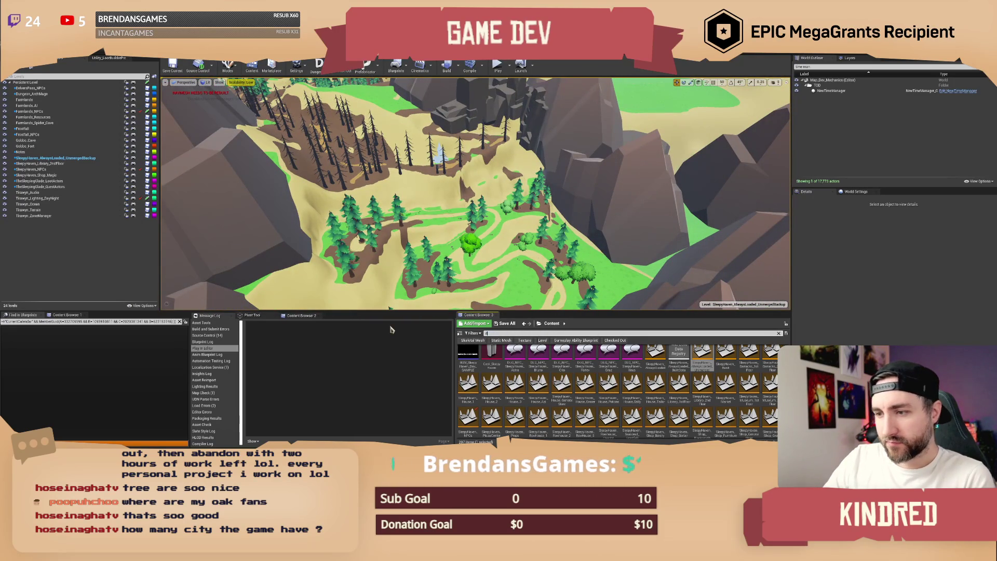
pyautogui.write('del')
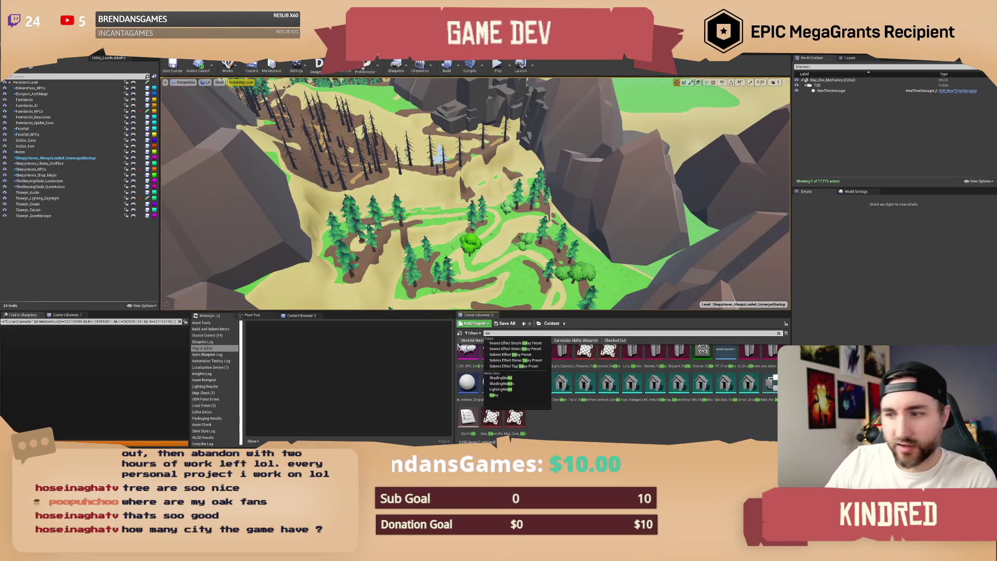
pyautogui.press('Escape')
pyautogui.write('ver')
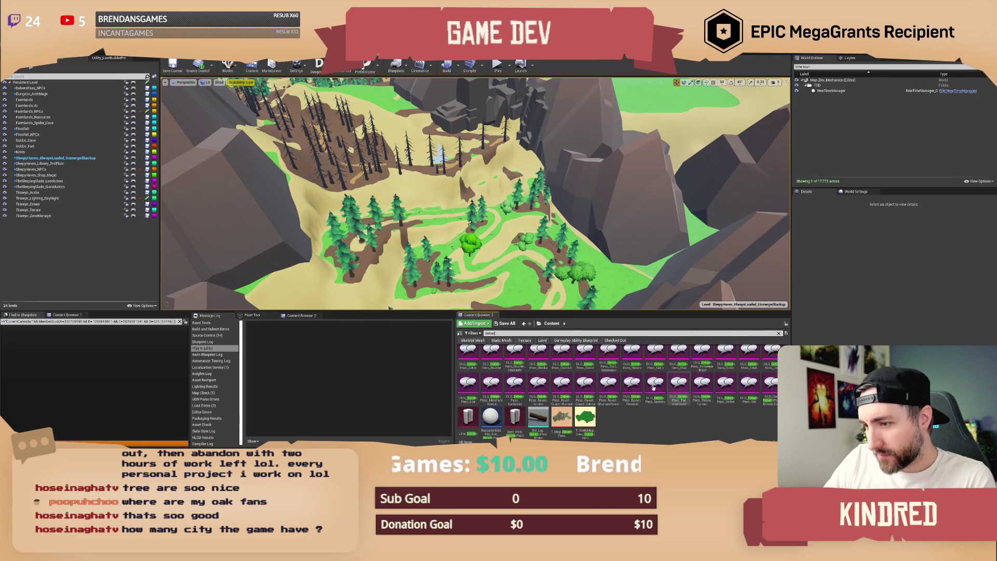
pyautogui.scroll(2, 653, 388)
pyautogui.click(561, 358)
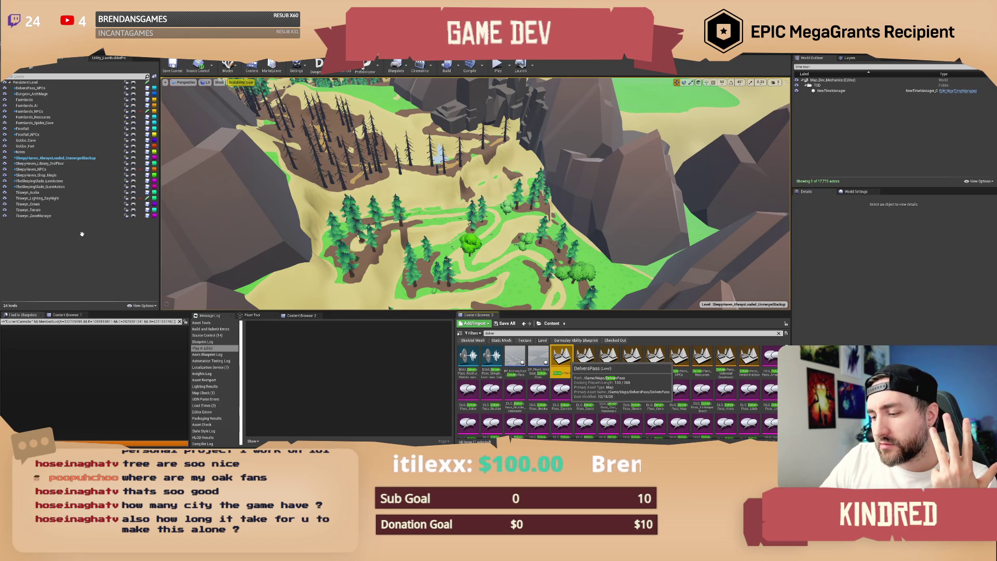
# Add DelversPass as a sublevel and fly past the waterfall through the goblin camp to the market.
pyautogui.moveTo(81, 234); pyautogui.dragTo(83, 238)
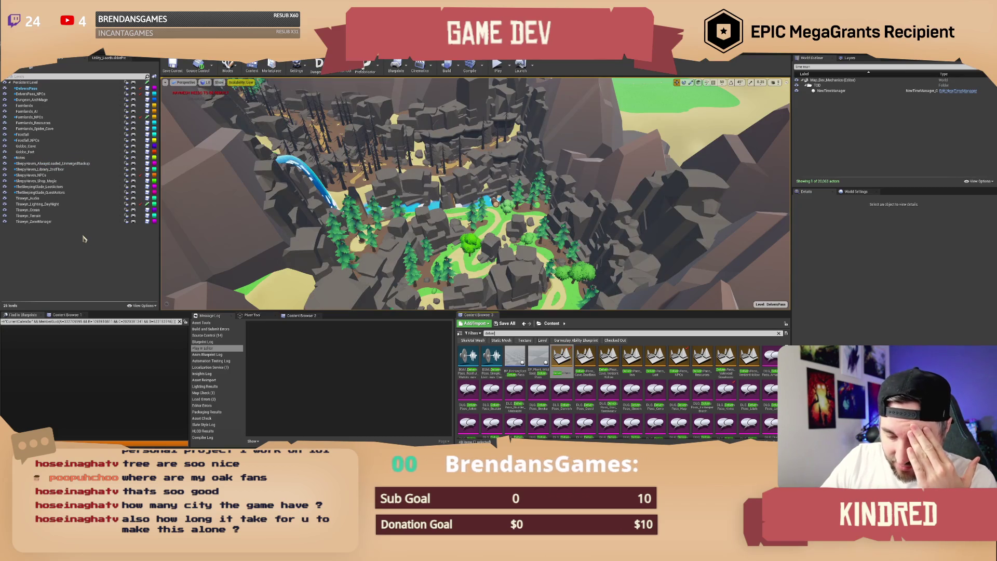
pyautogui.moveTo(551, 163); pyautogui.dragTo(549, 104)
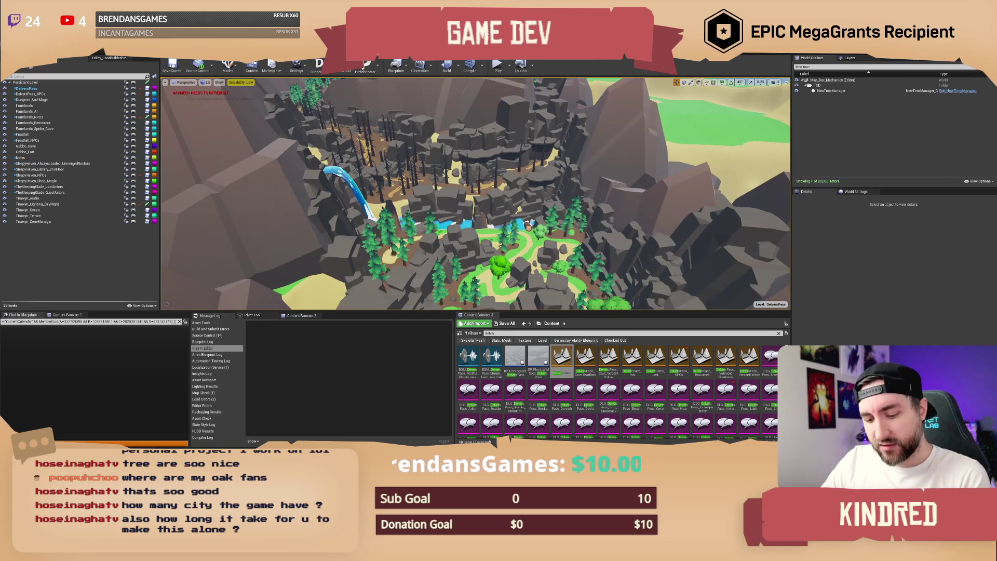
pyautogui.press('w')
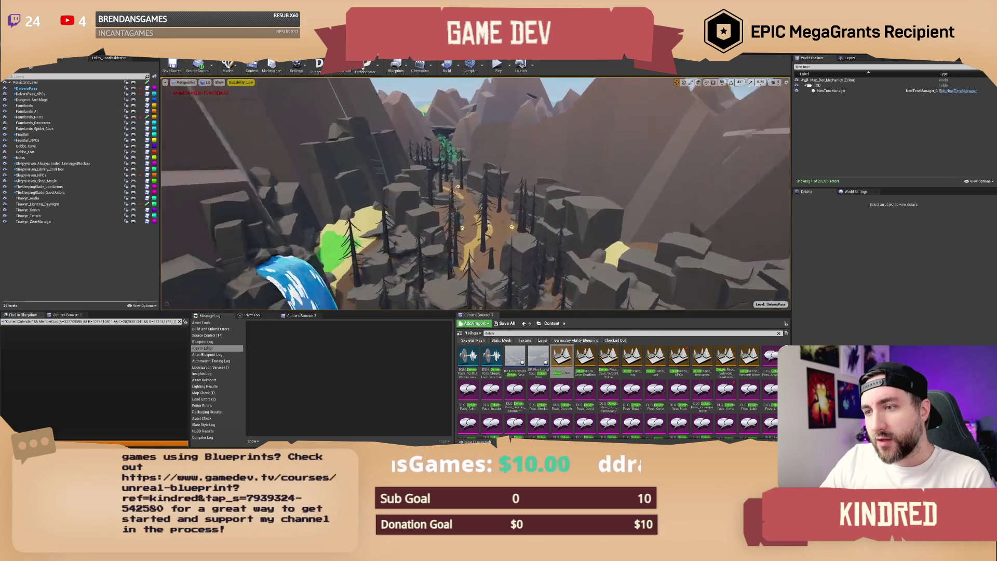
pyautogui.press('w')
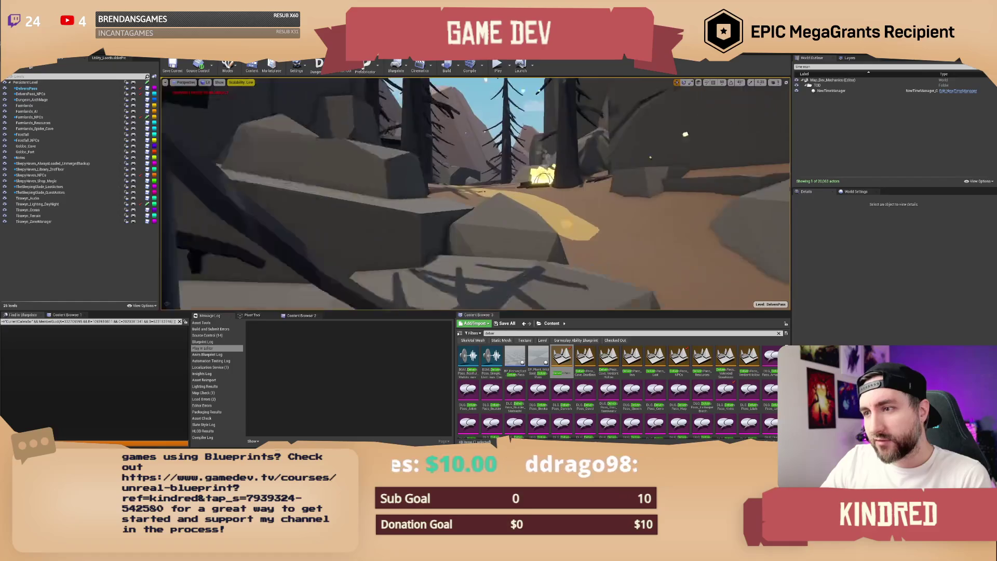
pyautogui.press('w')
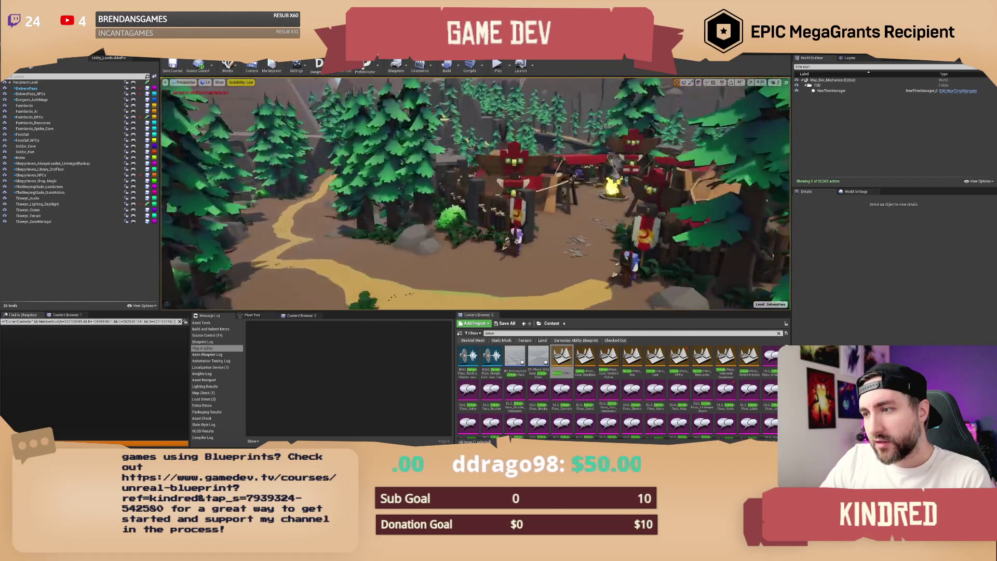
pyautogui.press('w')
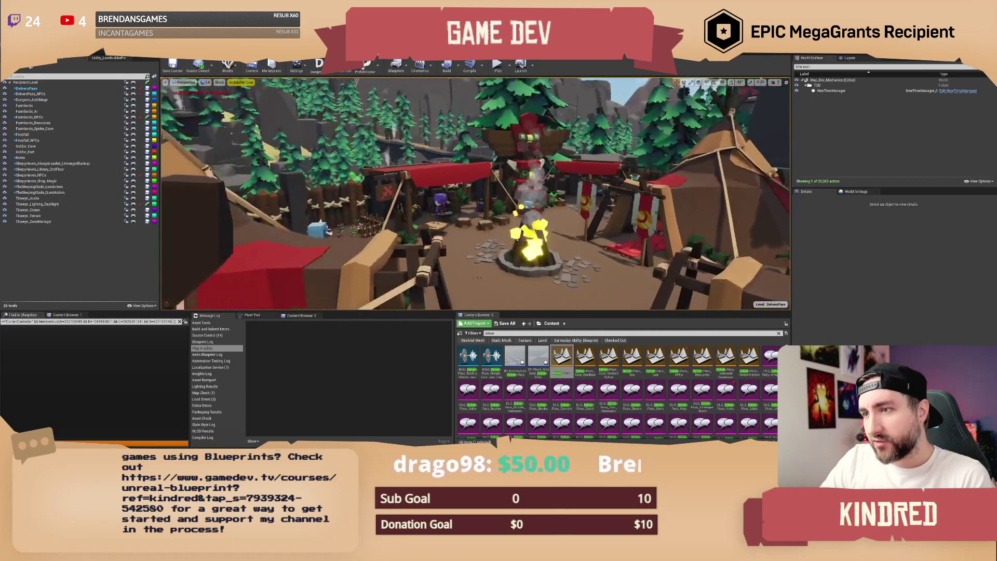
pyautogui.press('w')
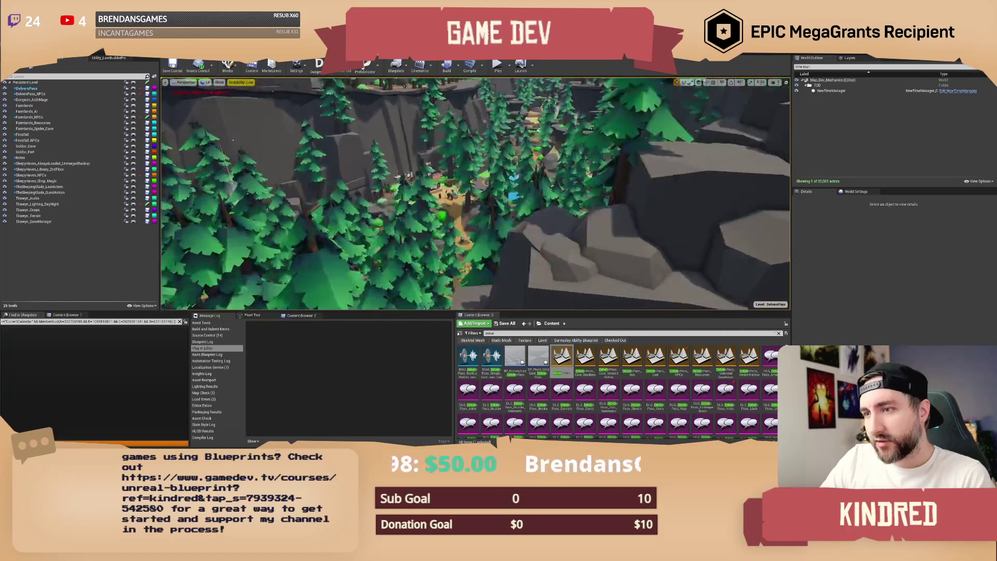
pyautogui.press('w')
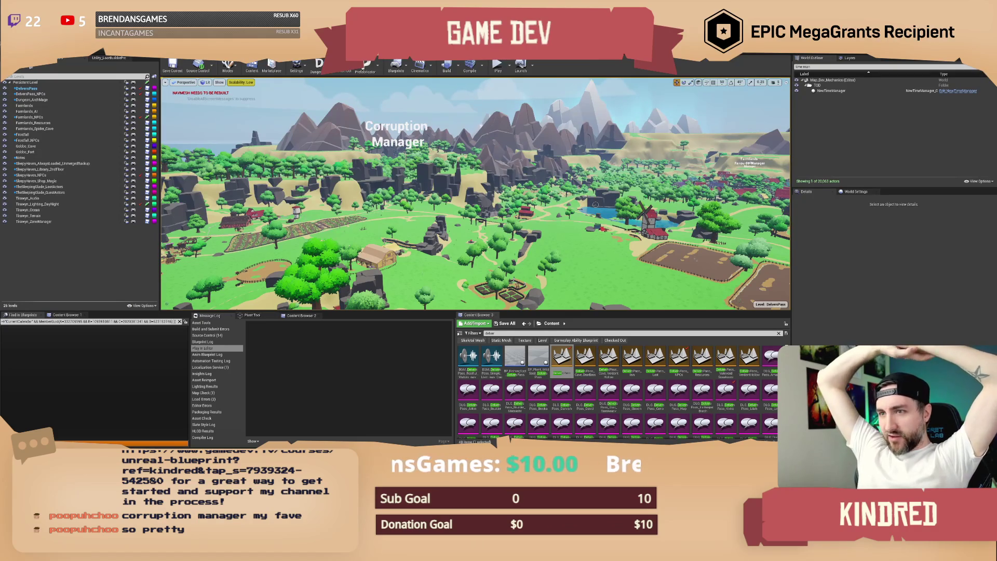
# Turn the view left across the farmland around the Corruption Manager.
pyautogui.moveTo(654, 199)
pyautogui.mouseDown()
pyautogui.moveTo(566, 200)
pyautogui.moveTo(675, 200)
pyautogui.moveTo(597, 200)
pyautogui.moveTo(597, 177)
pyautogui.mouseUp()
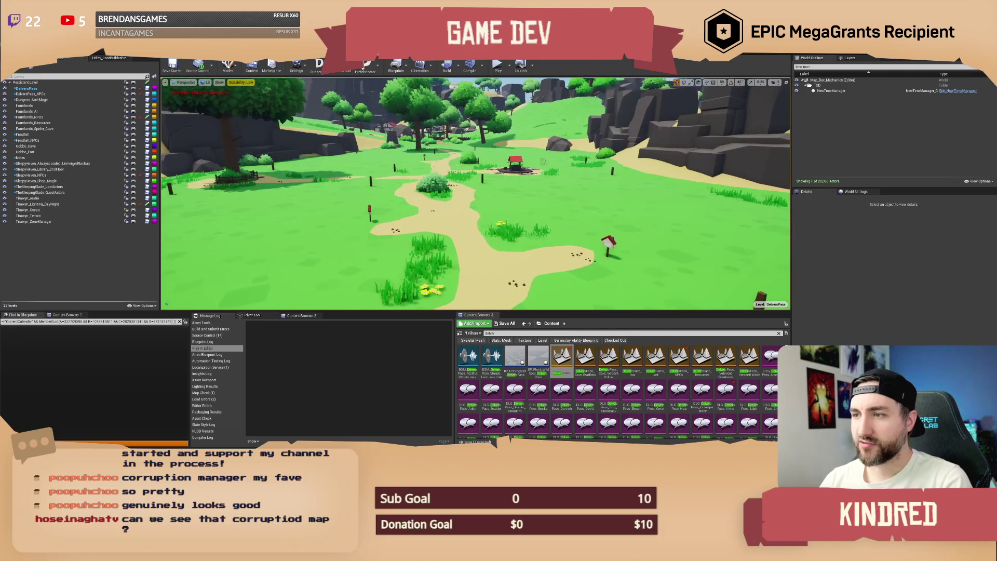
# Select the red INT_PropertySign to view its details, then fly across the grassy stretch.
pyautogui.click(610, 270)
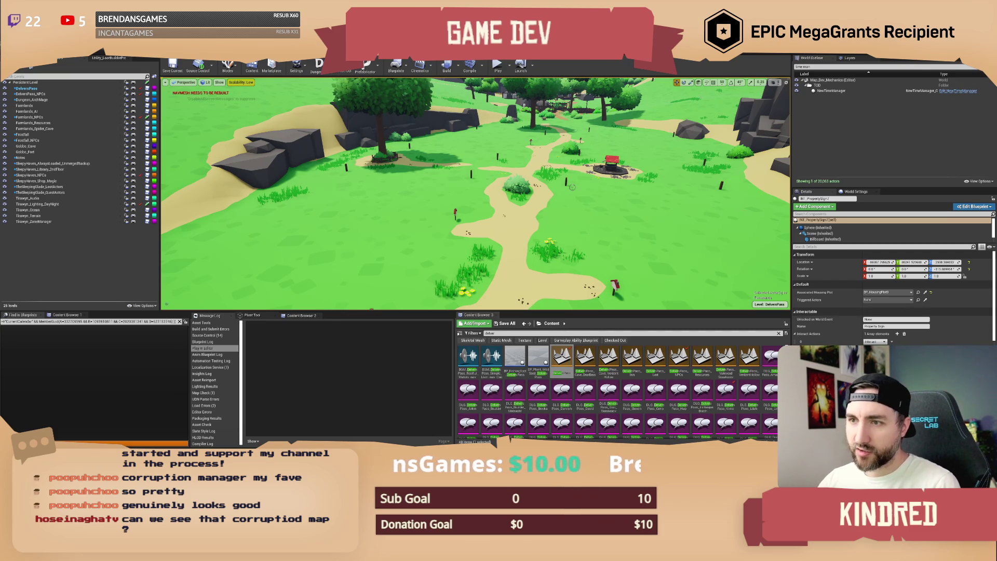
pyautogui.moveTo(475, 198)
pyautogui.mouseDown()
pyautogui.moveTo(461, 175)
pyautogui.moveTo(291, 180)
pyautogui.moveTo(284, 162)
pyautogui.mouseUp()
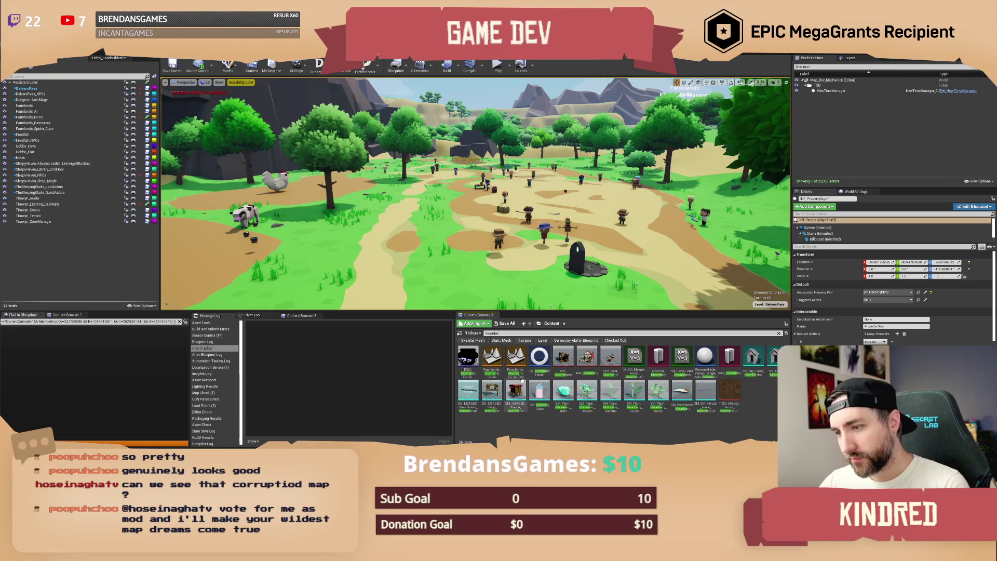
# Select both Farmlands Moonberry Farms maps, including Farmlands_MoonberryFarms_SM, and drop them into the Levels panel.
pyautogui.click(515, 364)
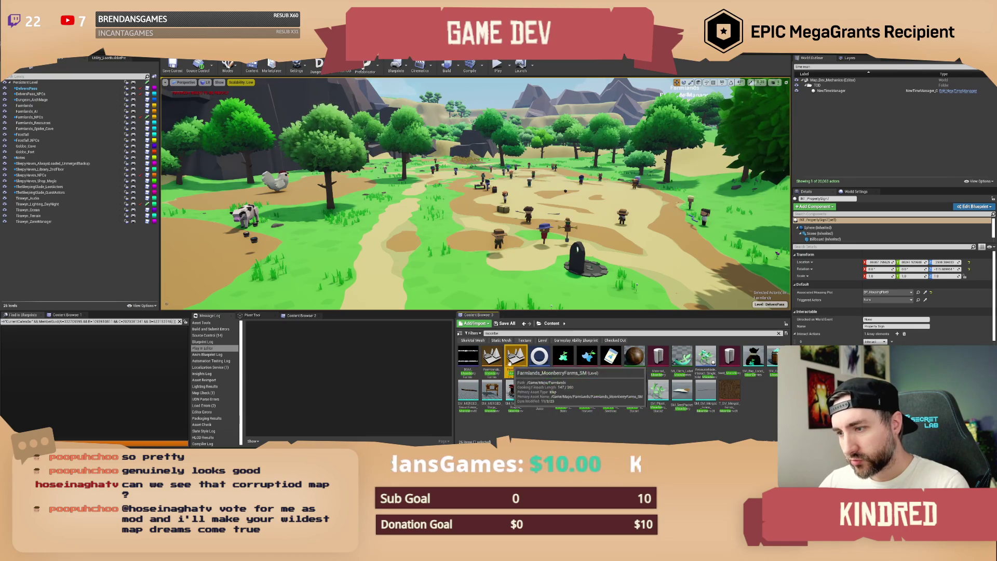
pyautogui.keyDown('ctrl'); pyautogui.click(491, 358); pyautogui.keyUp('ctrl')
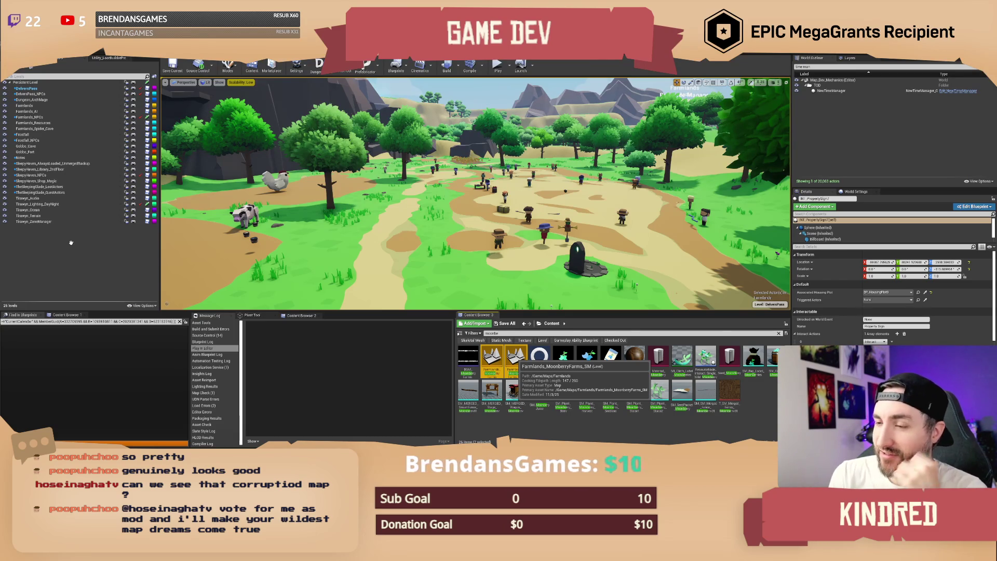
pyautogui.moveTo(71, 243); pyautogui.dragTo(72, 247)
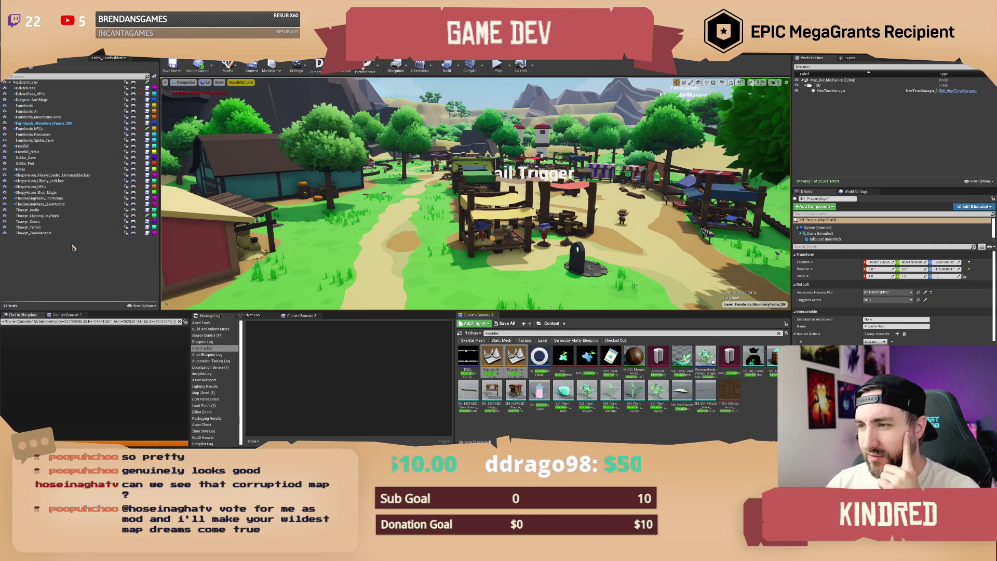
# Turn toward the market stalls, select a vendor stall, and fly forward into the market.
pyautogui.moveTo(498, 219); pyautogui.dragTo(535, 213)
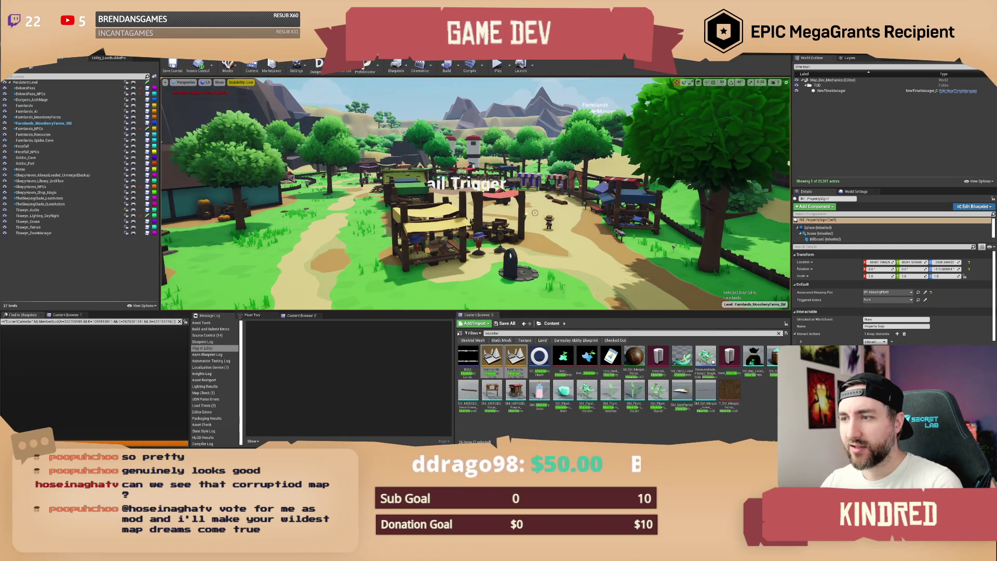
pyautogui.click(410, 202)
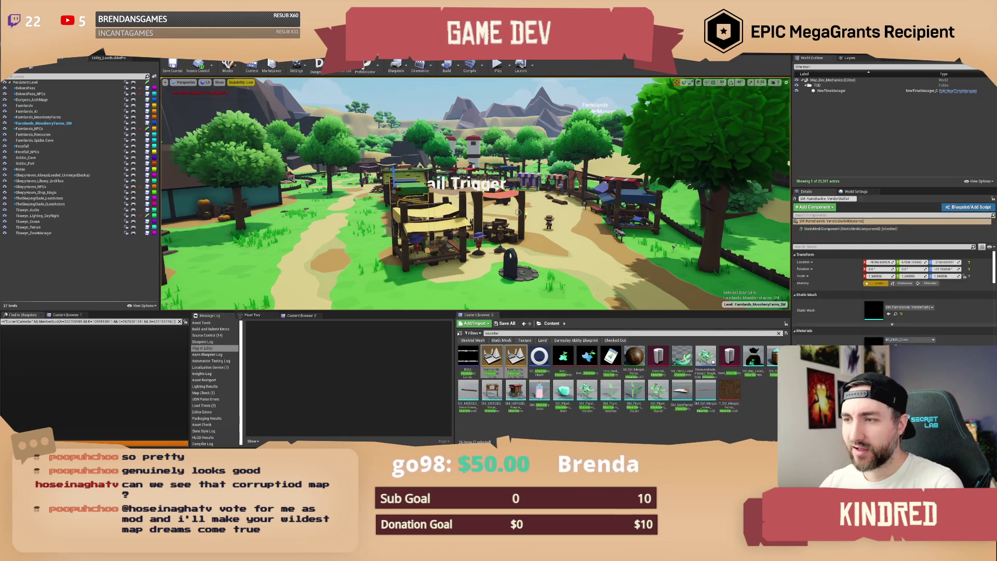
pyautogui.press('Escape')
pyautogui.press('Up')
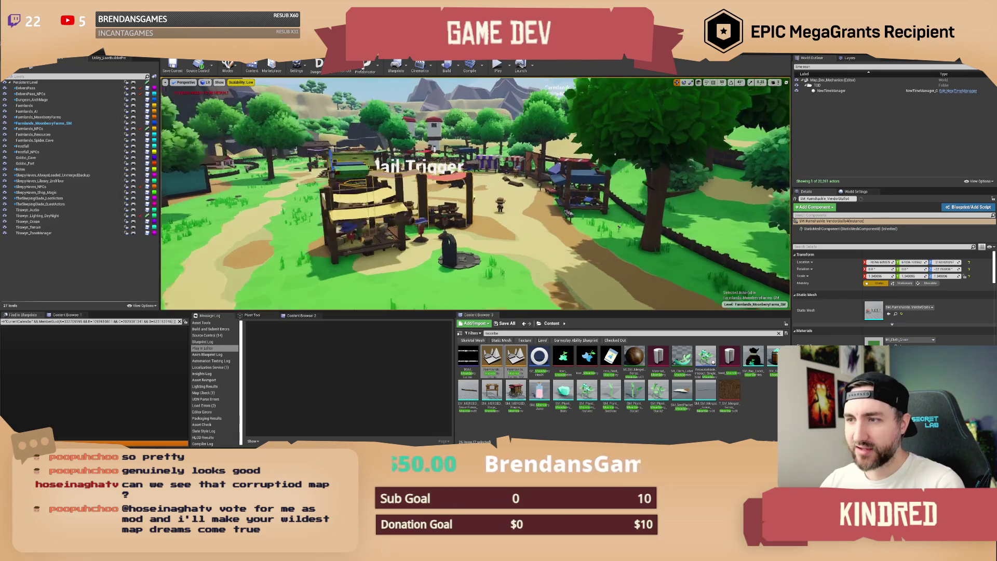
# Walk the character past the pitchfork stall toward the Mail Trigger area and back.
pyautogui.press('w')
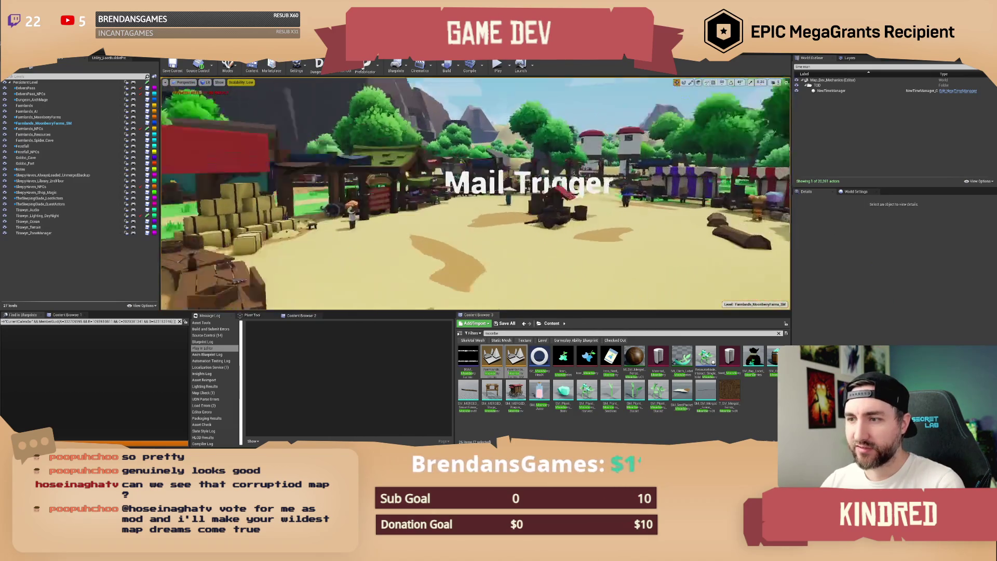
pyautogui.press('s')
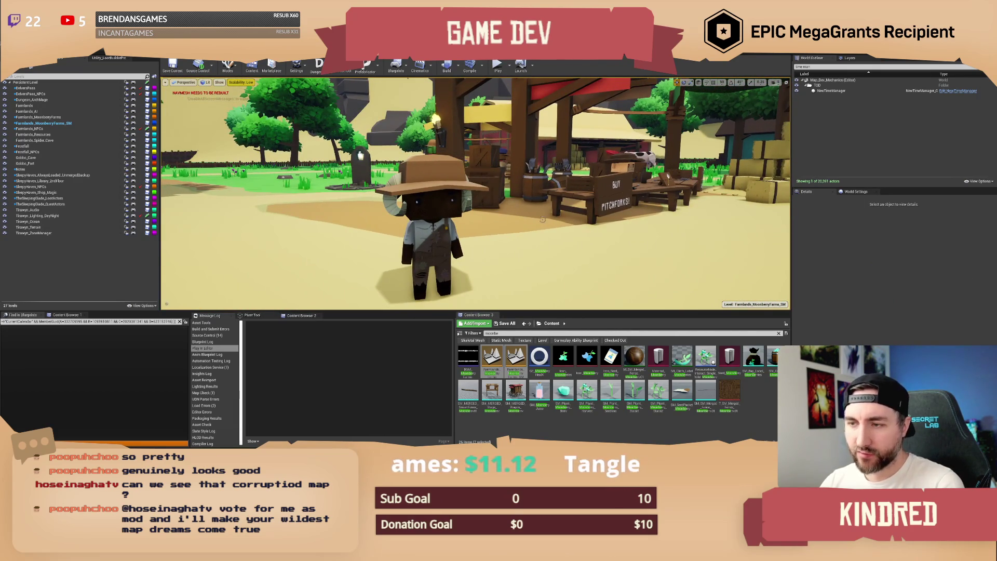
pyautogui.press('w')
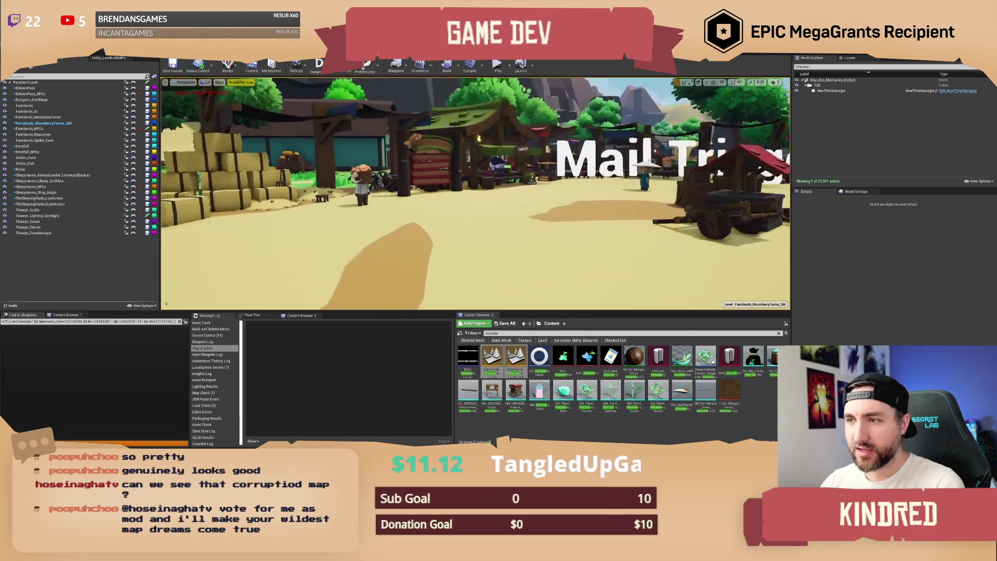
pyautogui.press('s')
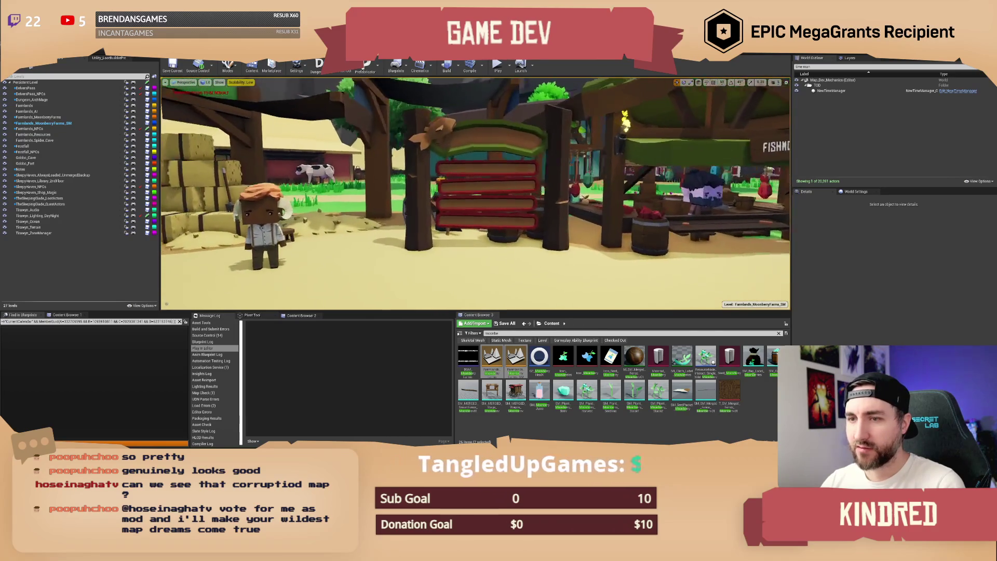
pyautogui.press('s')
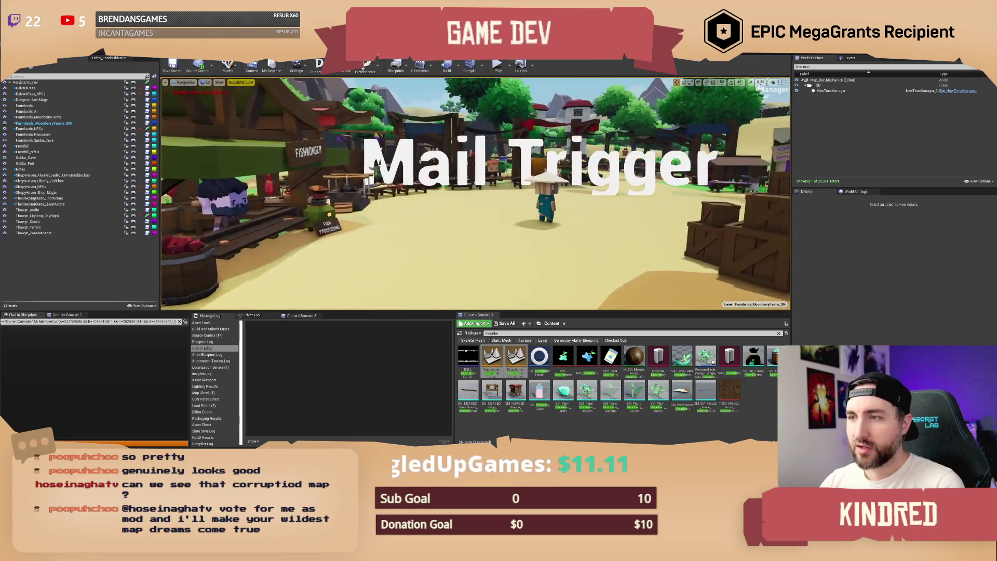
pyautogui.press('w')
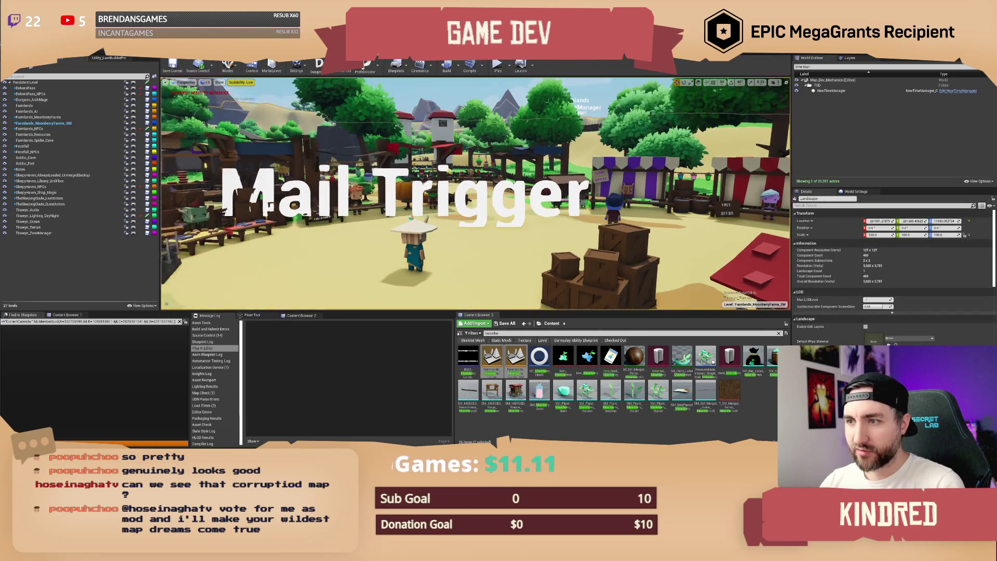
# Select the BP_MailTrigger actor, then the sandbag beside the stall.
pyautogui.click(415, 218)
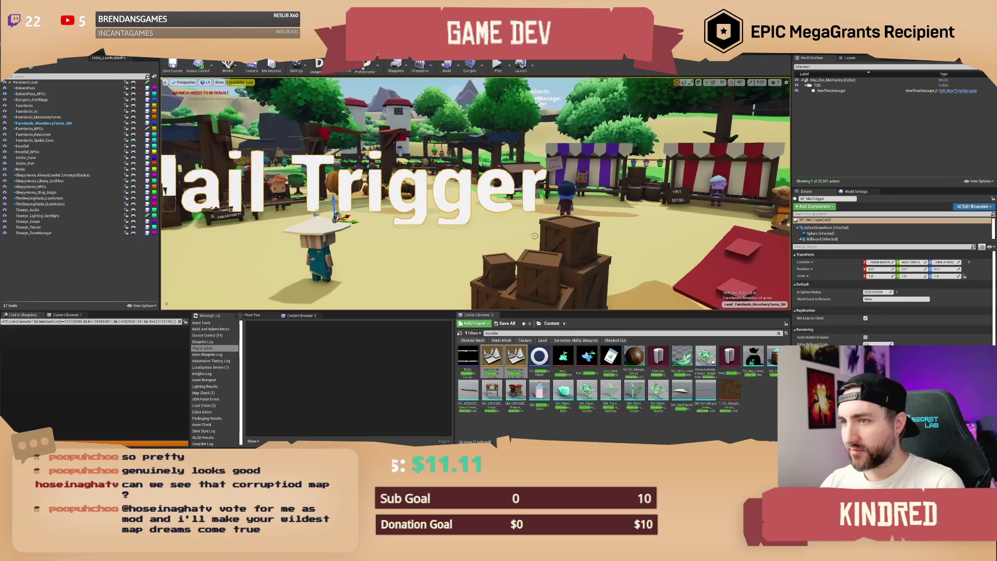
pyautogui.press('Escape')
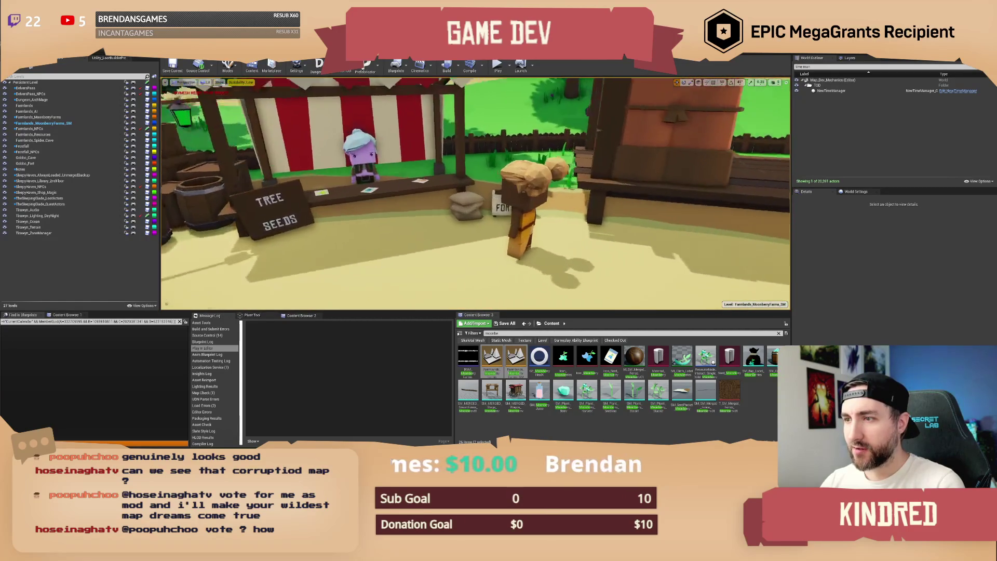
pyautogui.click(488, 209)
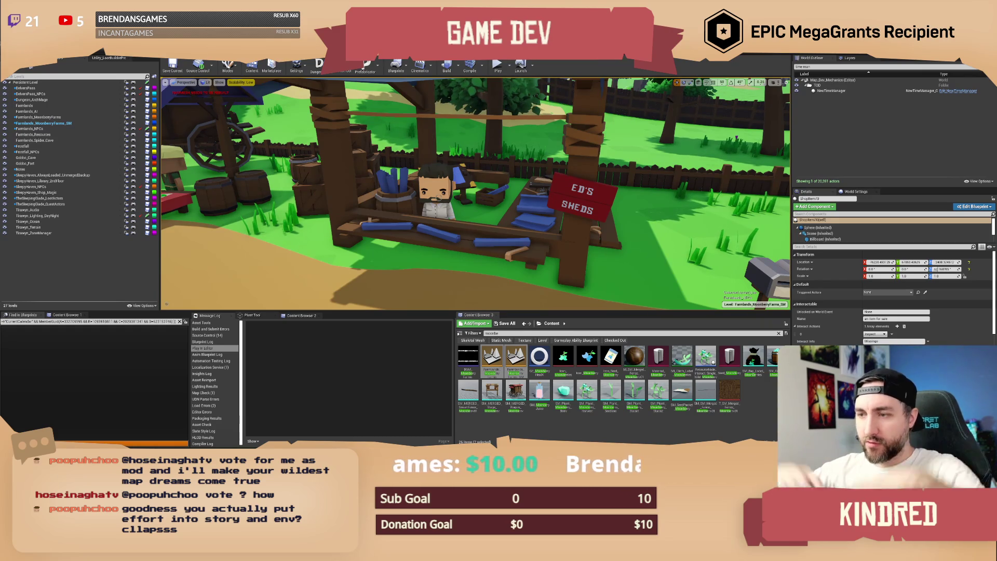
# Zoom out from the sandbag to a wide view of the market, barn and beehives.
pyautogui.scroll(-10, 597, 195)
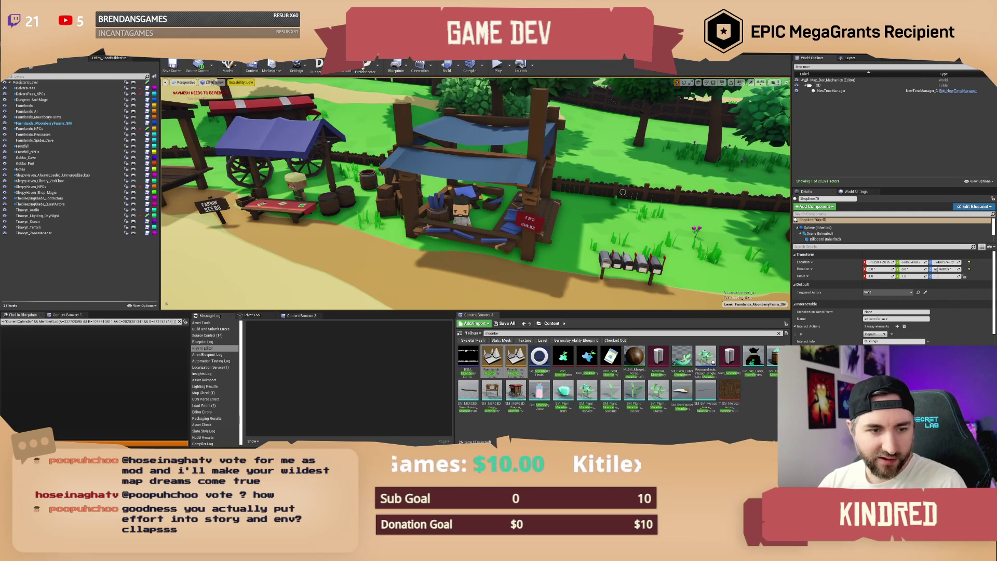
pyautogui.moveTo(627, 192); pyautogui.dragTo(627, 192)
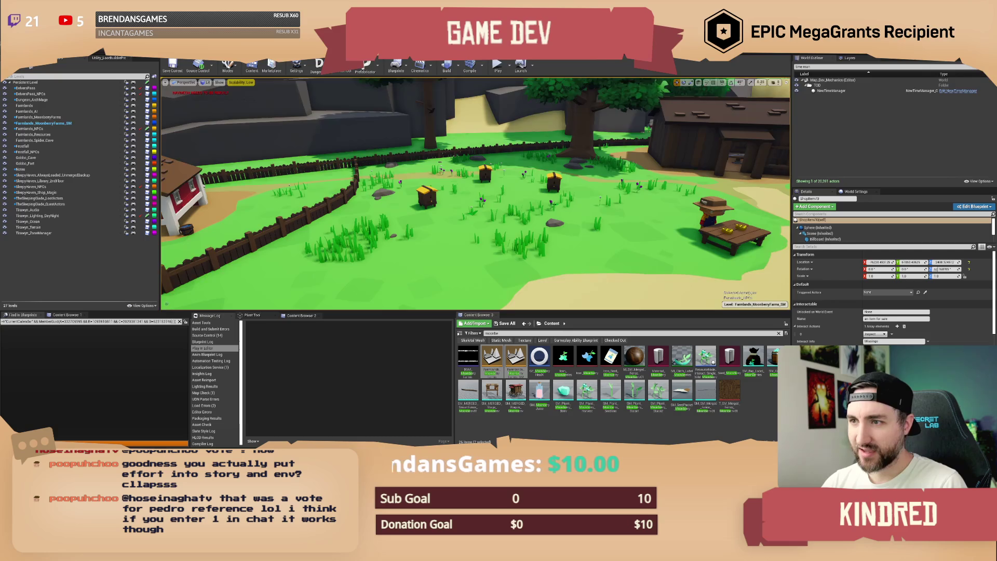
# Fly the camera from the barn across the lake and forest to the central tree plaza.
pyautogui.moveTo(627, 192); pyautogui.dragTo(627, 192)
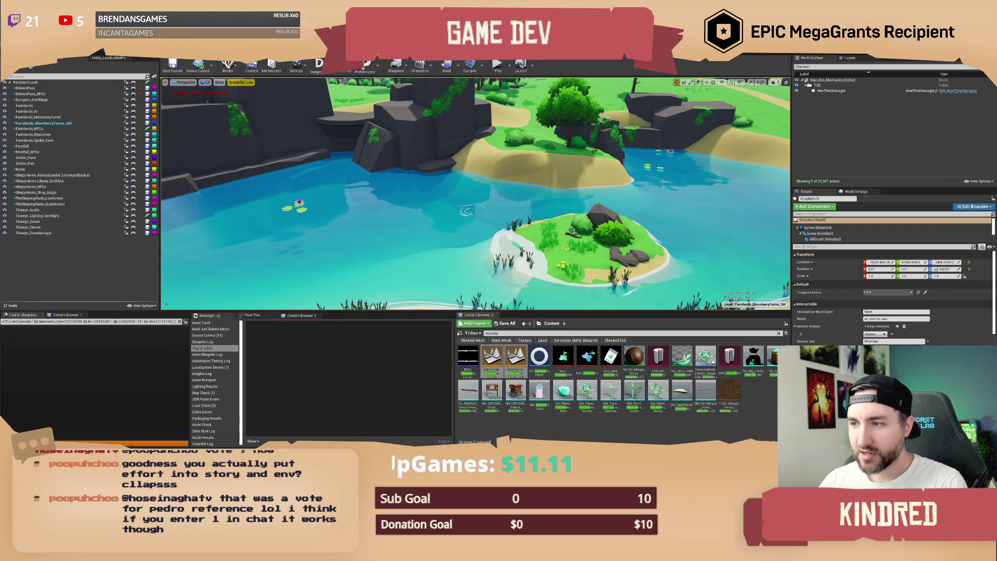
pyautogui.moveTo(475, 194); pyautogui.dragTo(475, 193)
pyautogui.moveTo(516, 80); pyautogui.dragTo(516, 79)
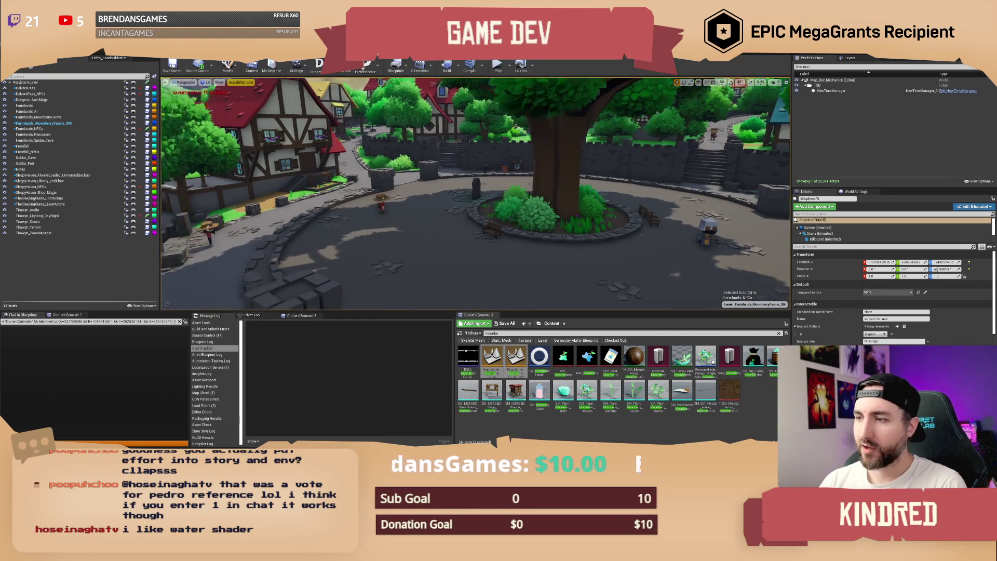
# Angle the view over the village houses and select the lower blue beam inside a house.
pyautogui.moveTo(475, 194); pyautogui.dragTo(444, 194)
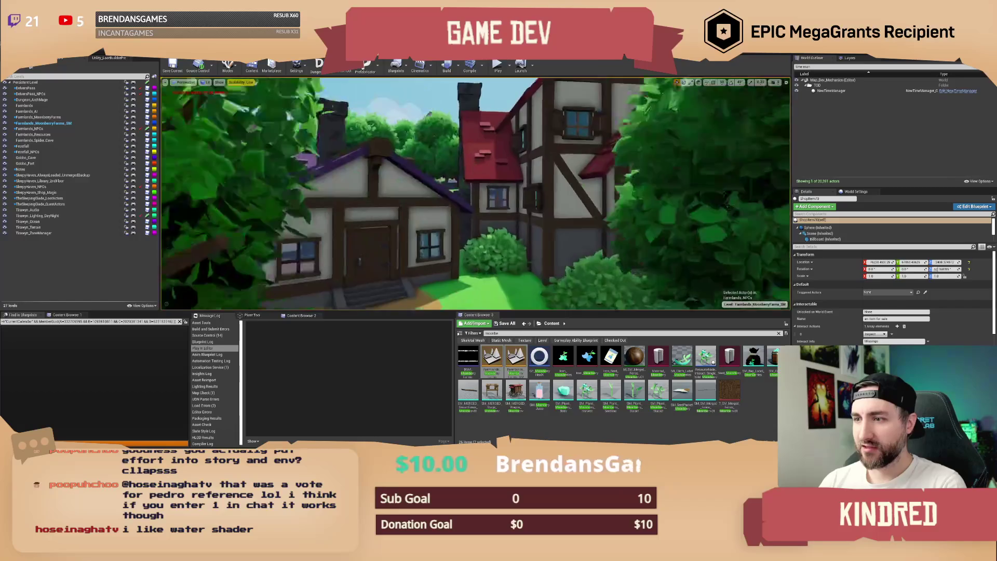
pyautogui.moveTo(475, 194)
pyautogui.mouseDown()
pyautogui.moveTo(475, 208)
pyautogui.moveTo(514, 208)
pyautogui.moveTo(514, 187)
pyautogui.mouseUp()
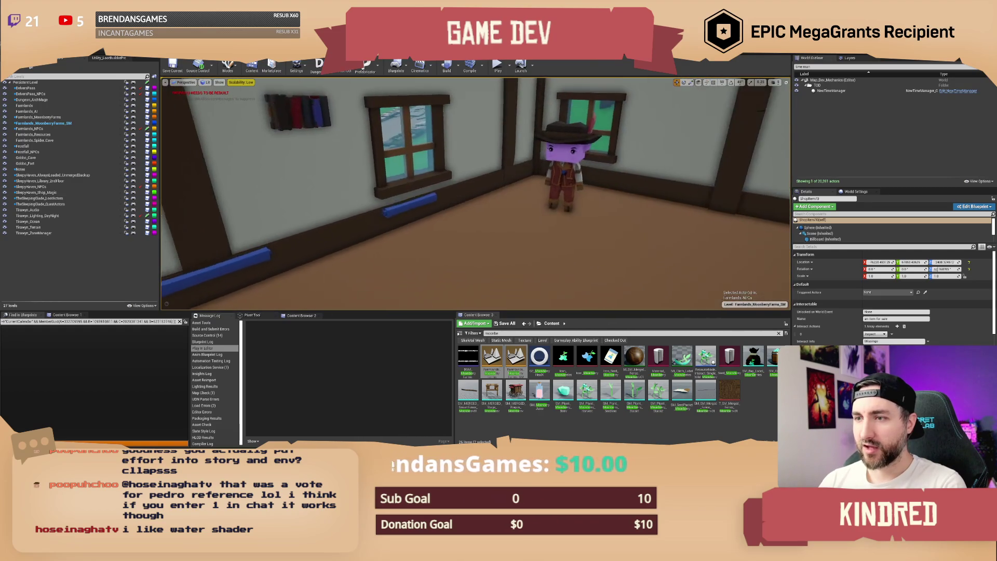
pyautogui.click(332, 266)
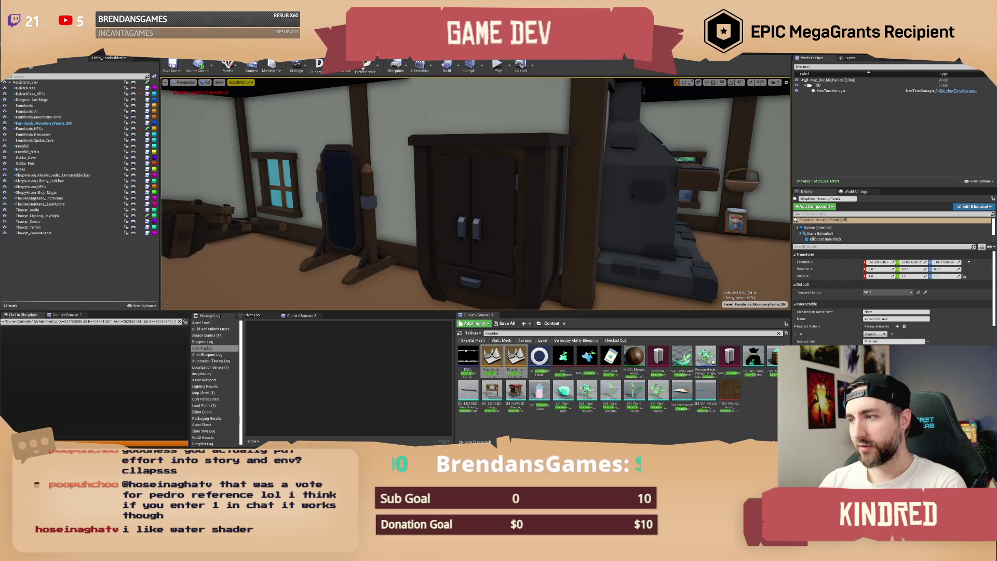
# Fly out of the house, along the village street and through the gate arch.
pyautogui.press('d')
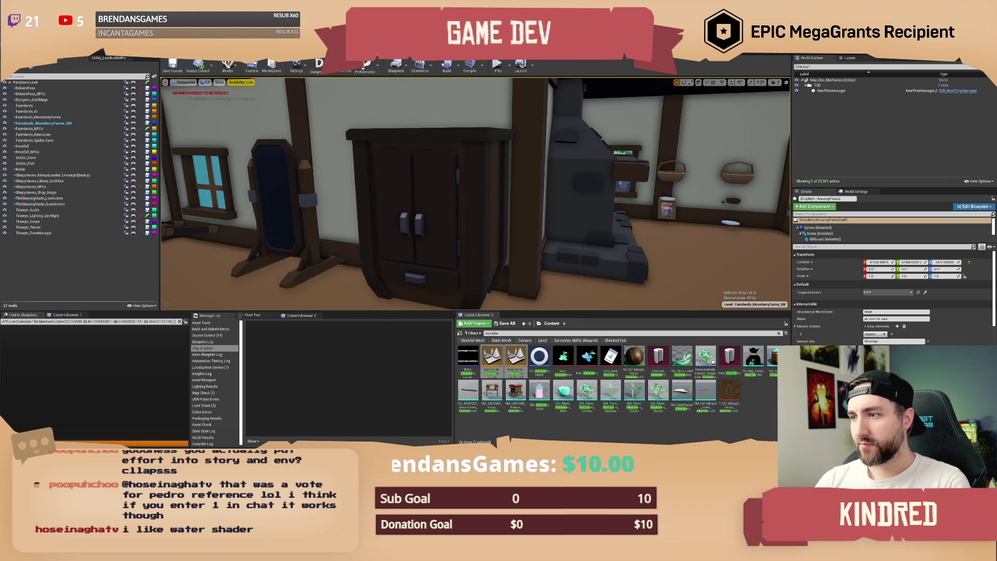
pyautogui.press('d')
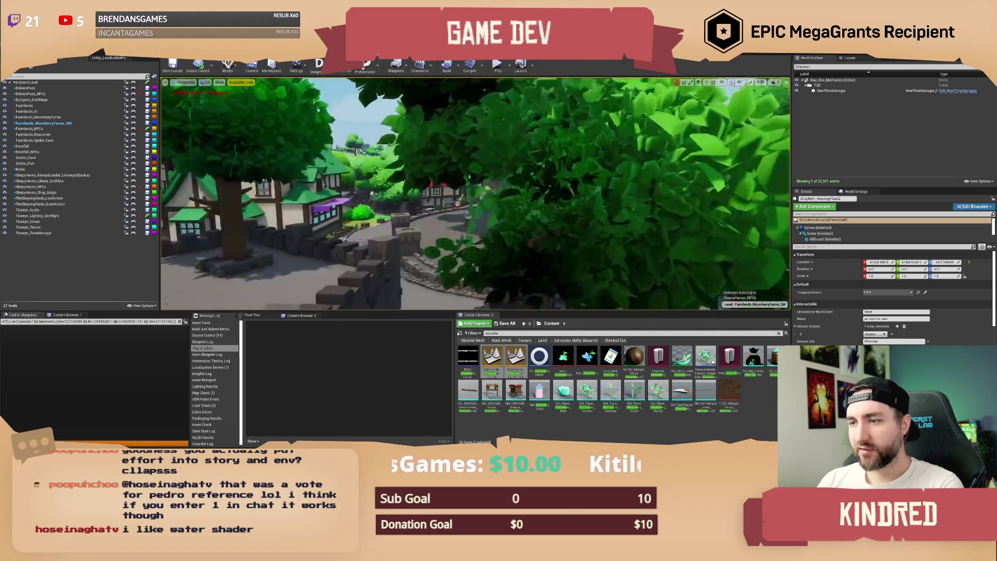
pyautogui.press('d')
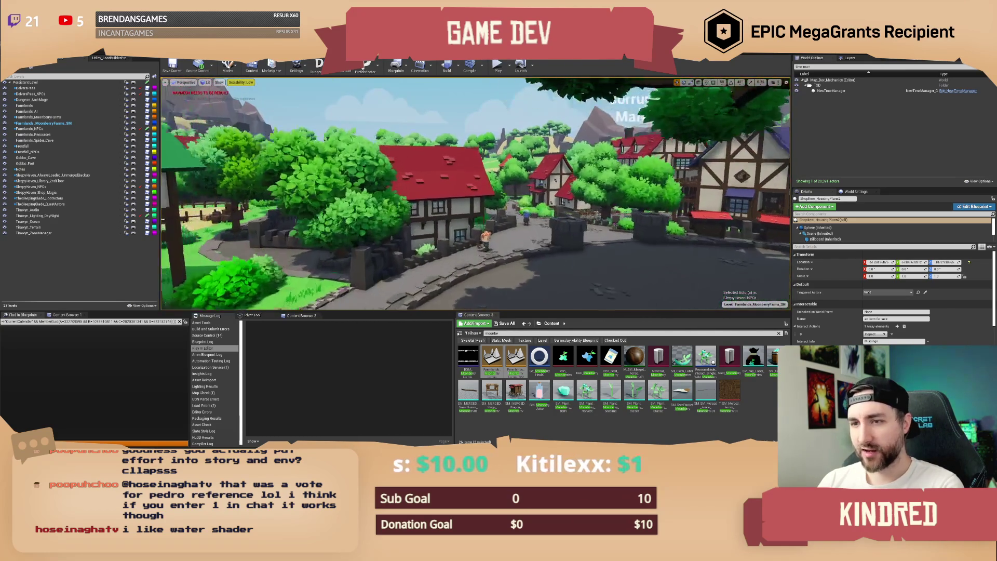
pyautogui.press('w')
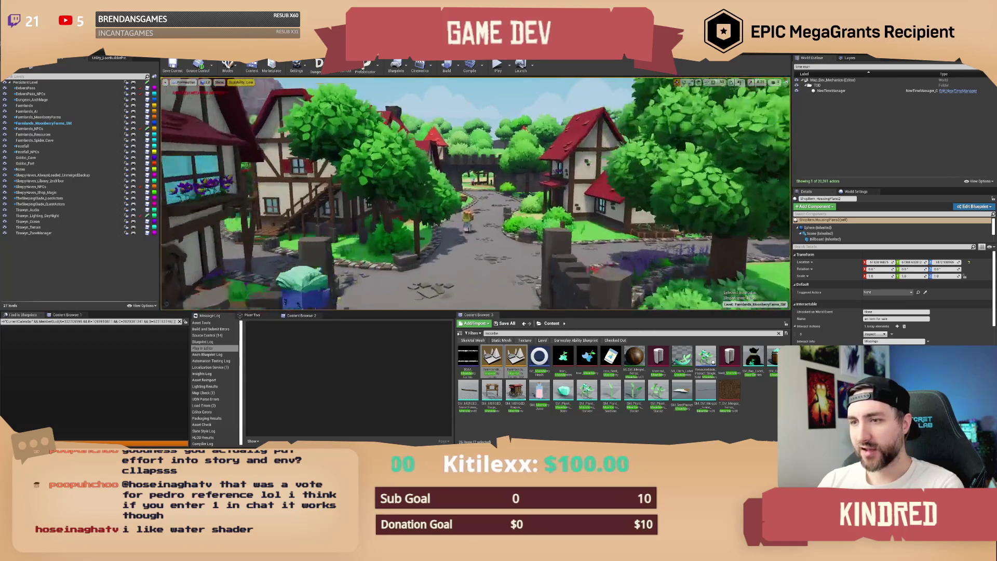
pyautogui.press('w')
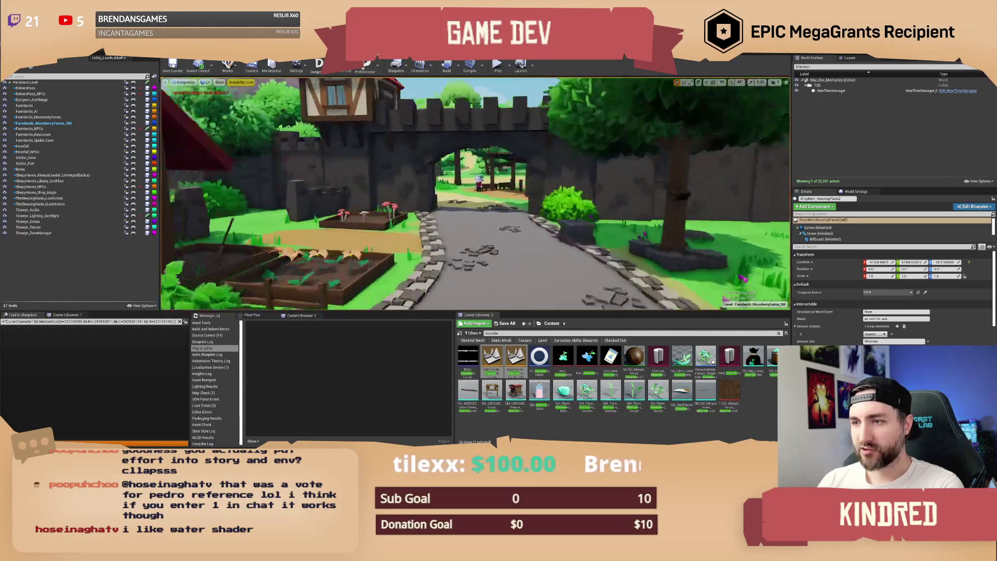
pyautogui.press('w')
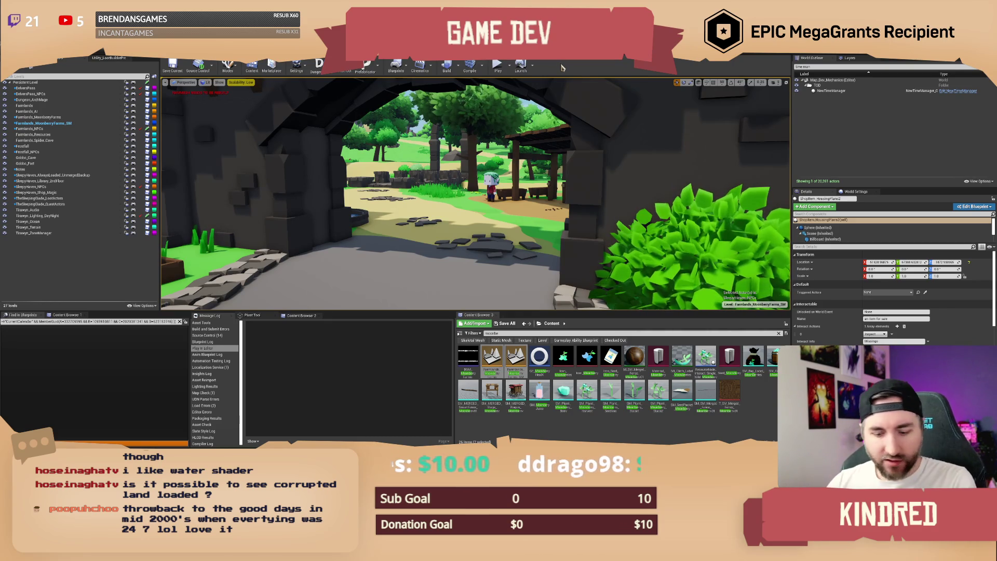
# Pull back to a valley overview, then search 'windless woods' and add WindlessWoods_West to the Levels panel.
pyautogui.press('w')
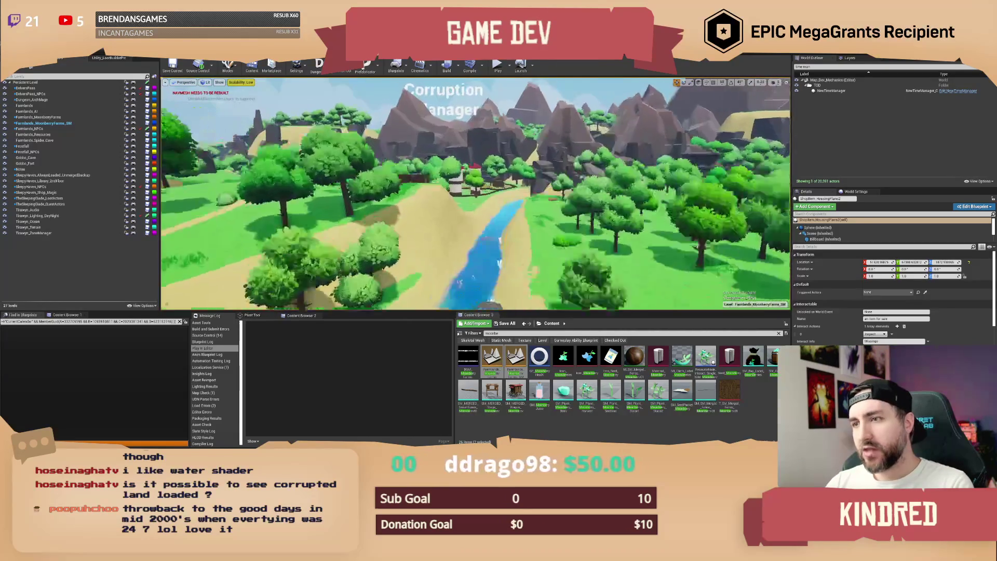
pyautogui.press('s')
pyautogui.write('c')
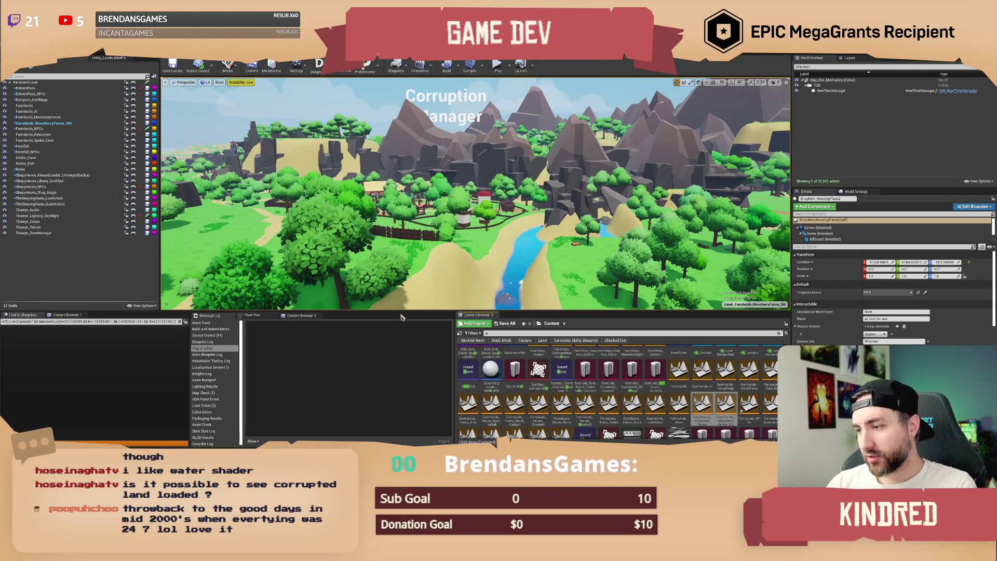
pyautogui.write('indless woods')
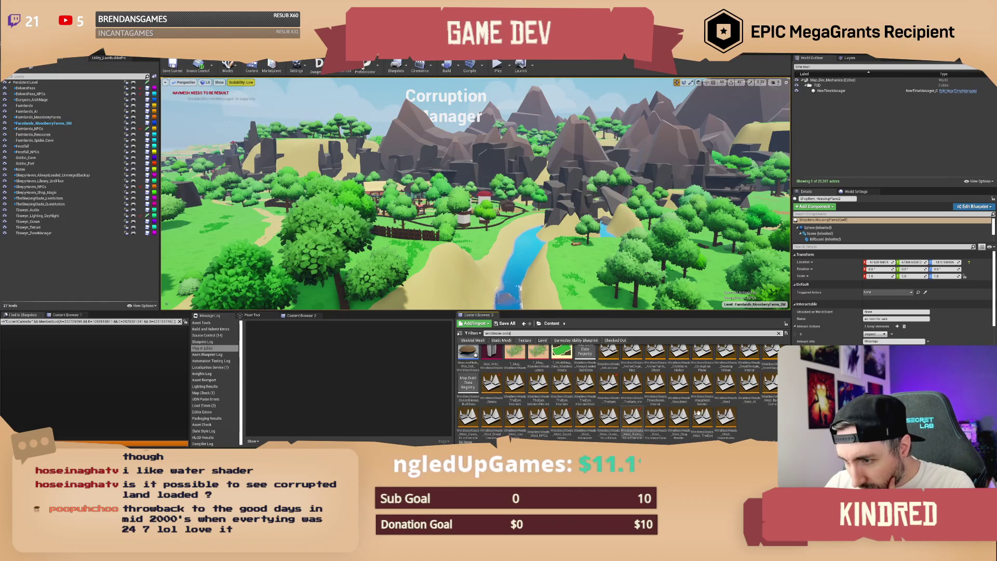
pyautogui.scroll(1, 690, 400)
pyautogui.click(725, 395)
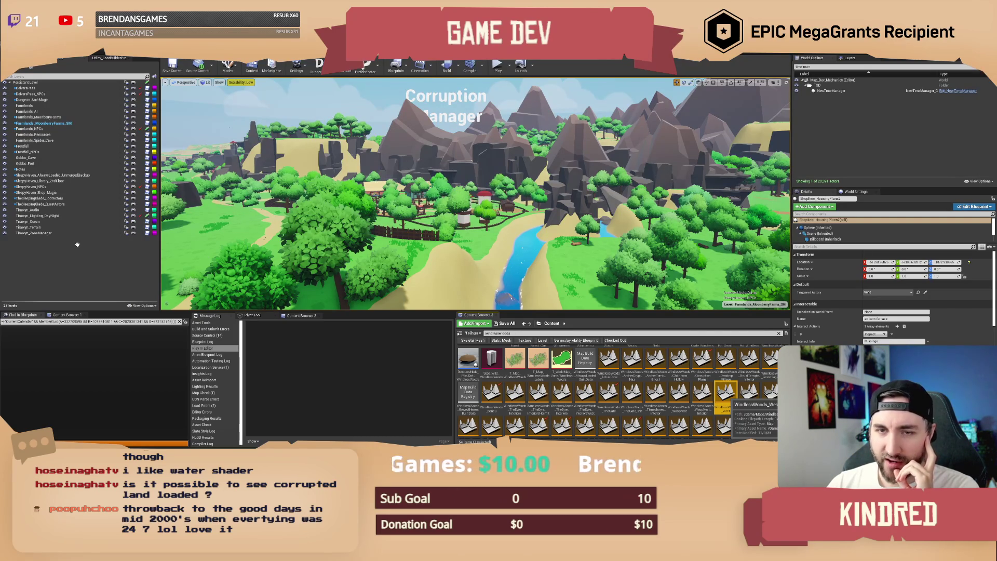
pyautogui.moveTo(77, 244); pyautogui.dragTo(78, 249)
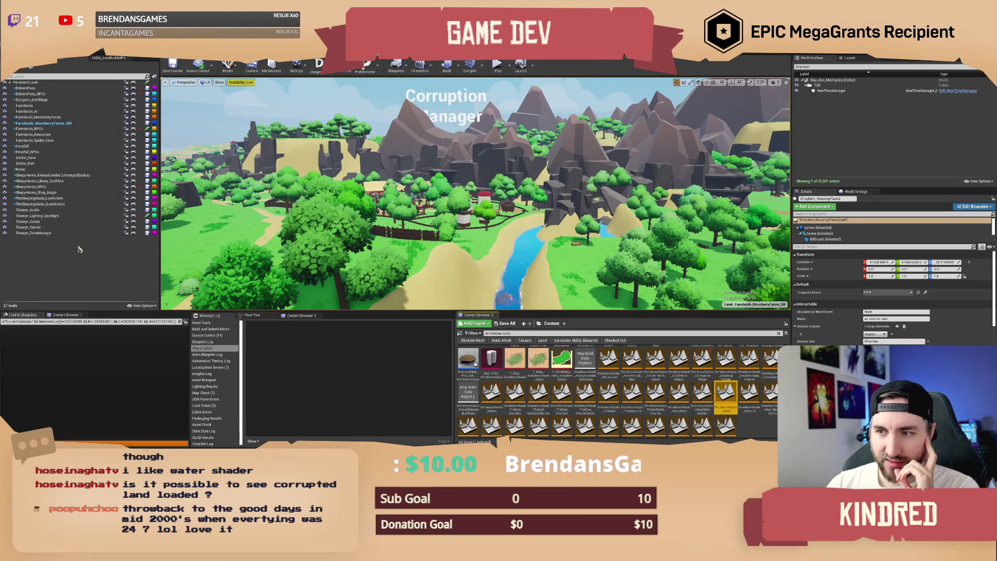
# Fly over the WindlessWoods forest, through the cave arch, and onto the path toward the campsite.
pyautogui.press('w')
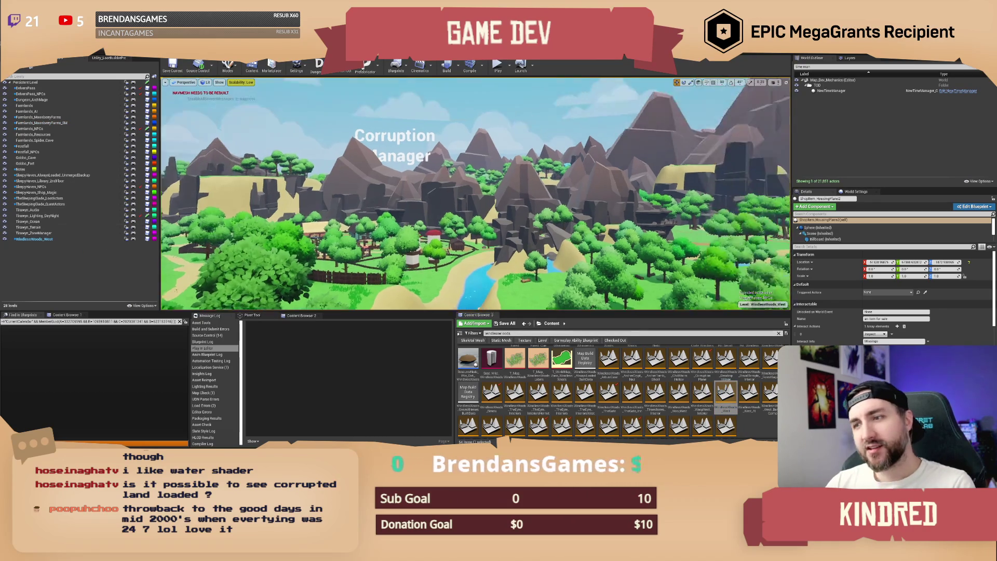
pyautogui.press('w')
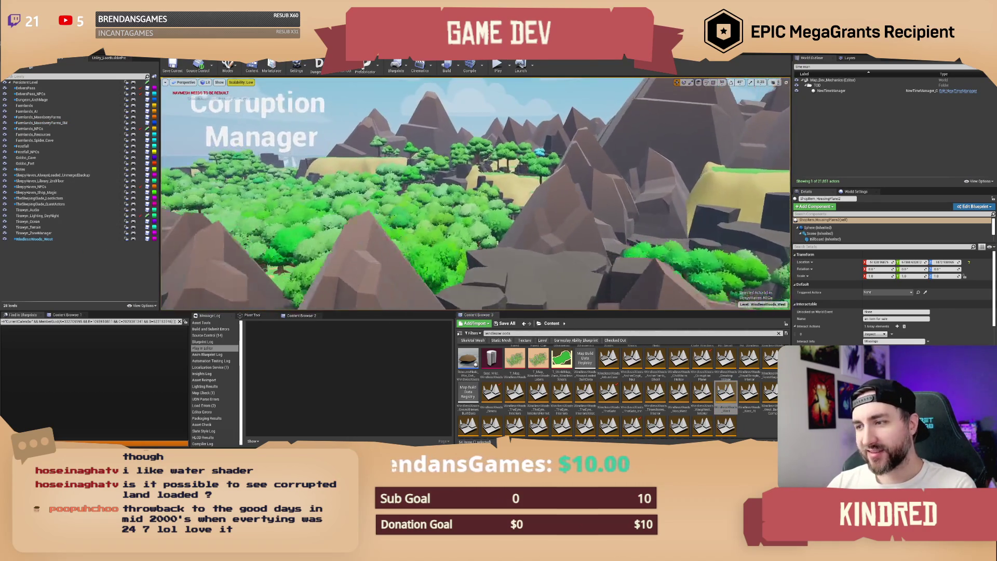
pyautogui.press('w')
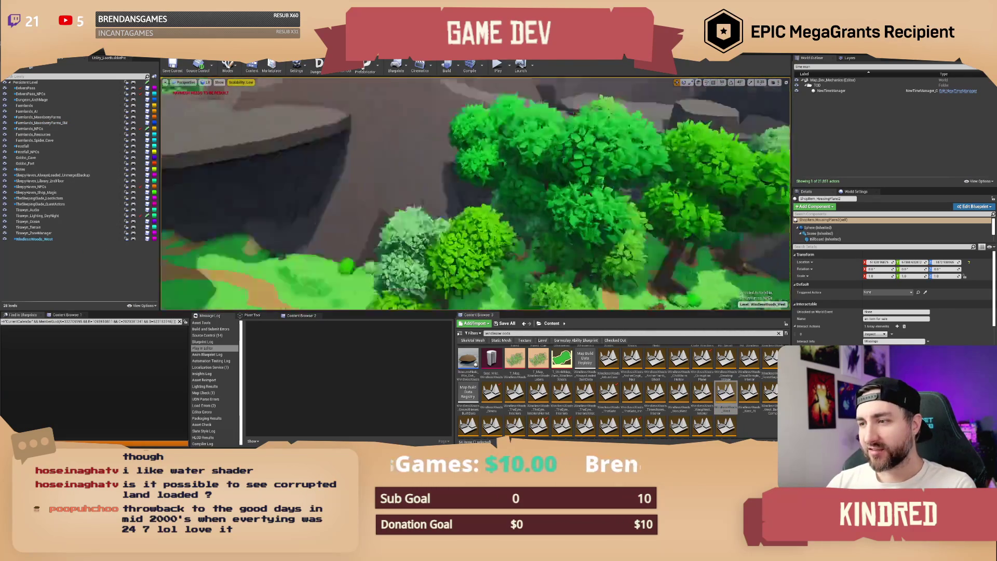
pyautogui.press('w')
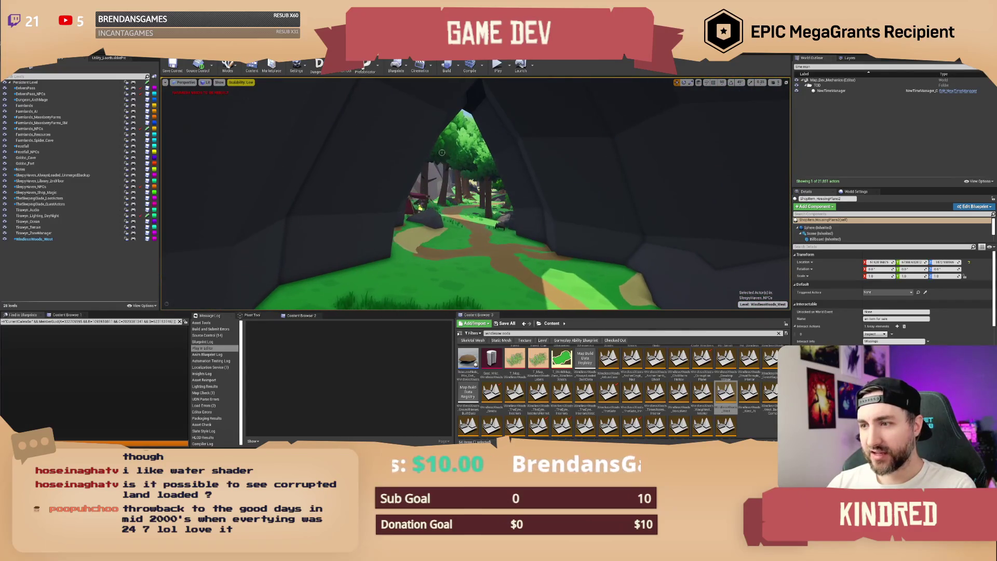
pyautogui.press('w')
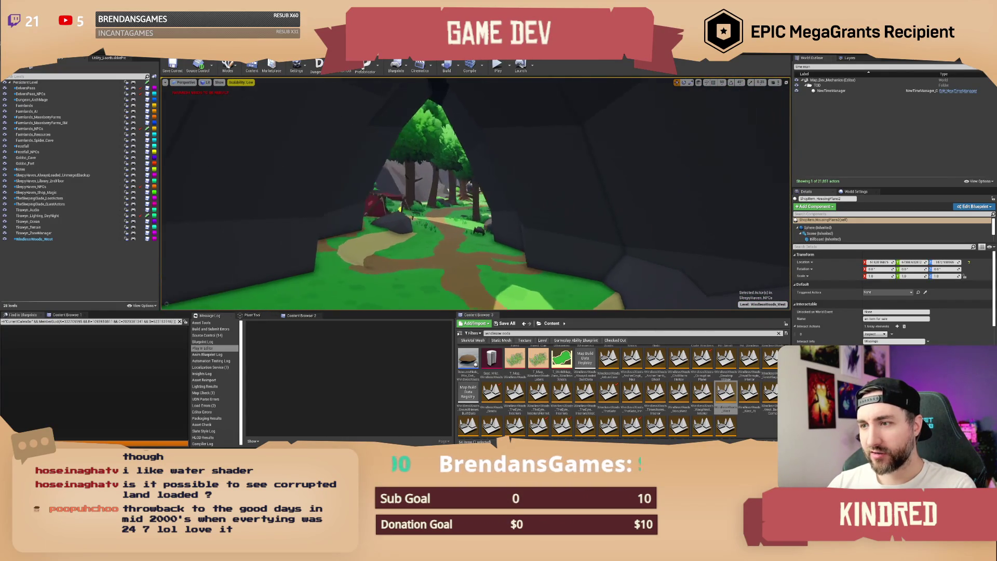
pyautogui.press('w')
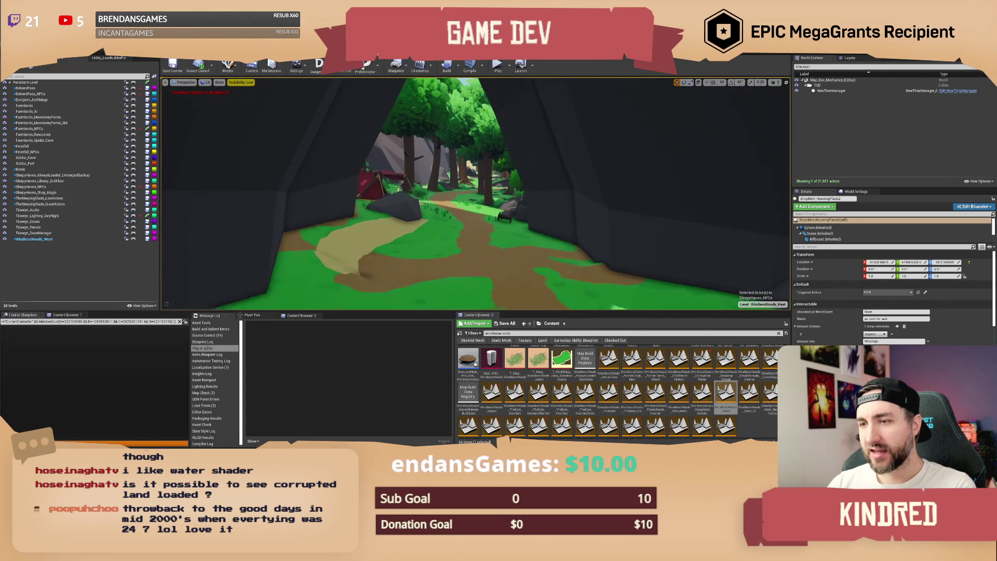
pyautogui.press('s')
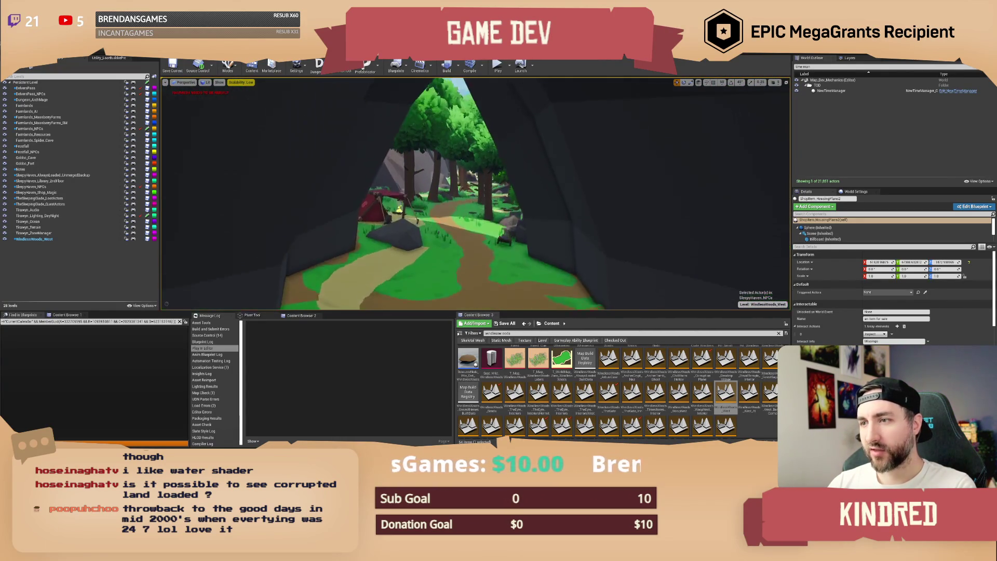
pyautogui.press('s')
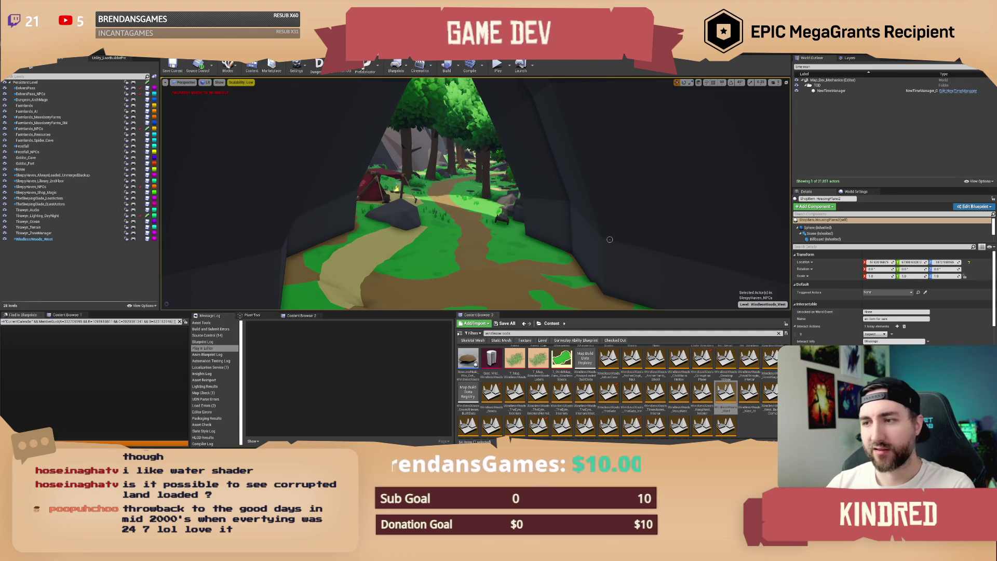
pyautogui.press('w')
pyautogui.press('w')
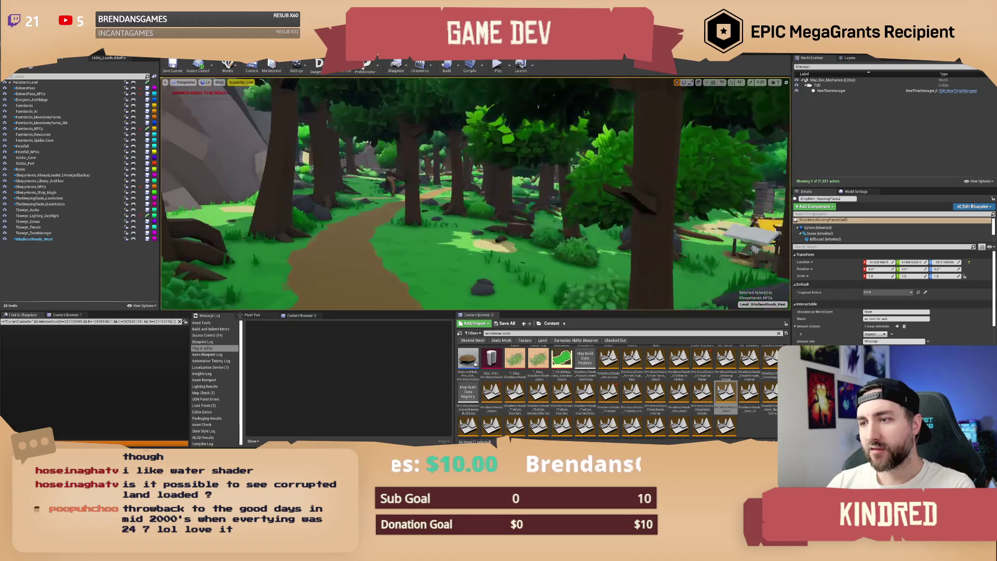
# Fly around the campsite to inspect the cart, campfire and tents.
pyautogui.press('w')
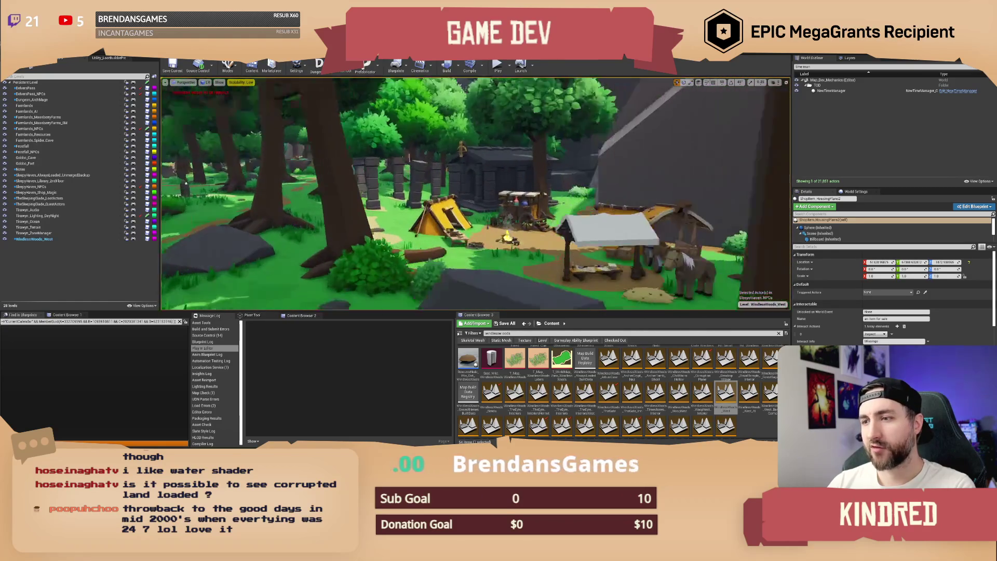
pyautogui.press('w')
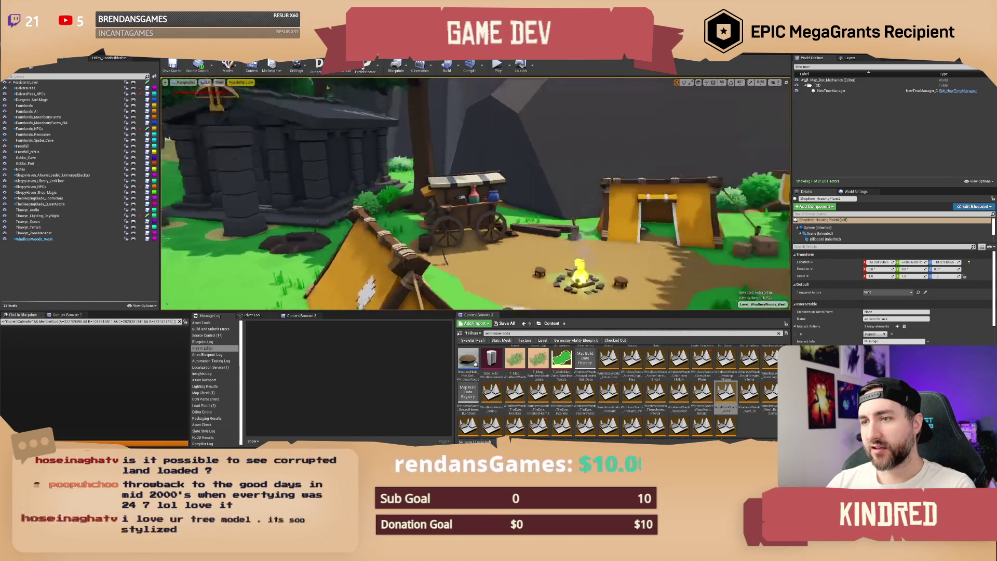
pyautogui.press('s')
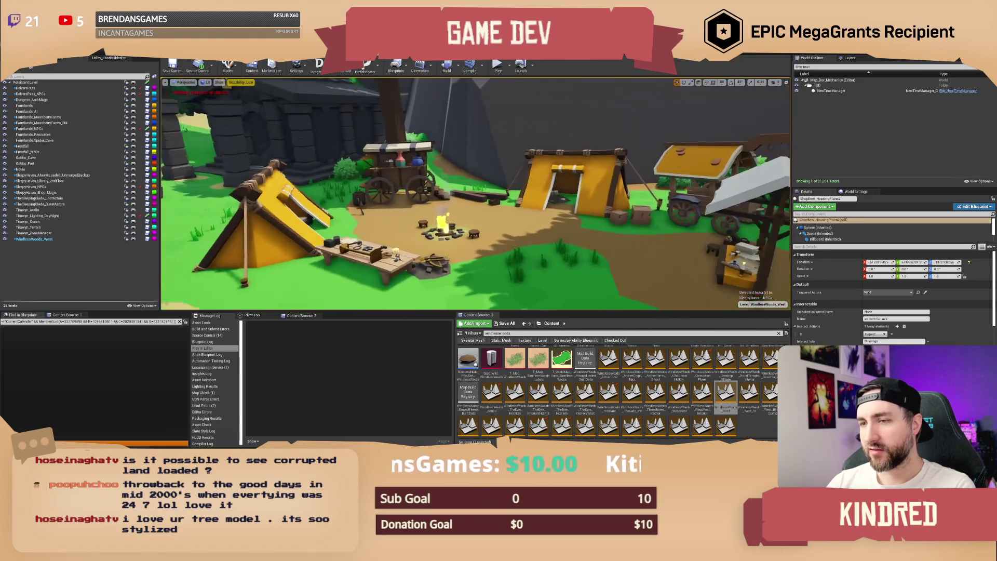
pyautogui.press('w')
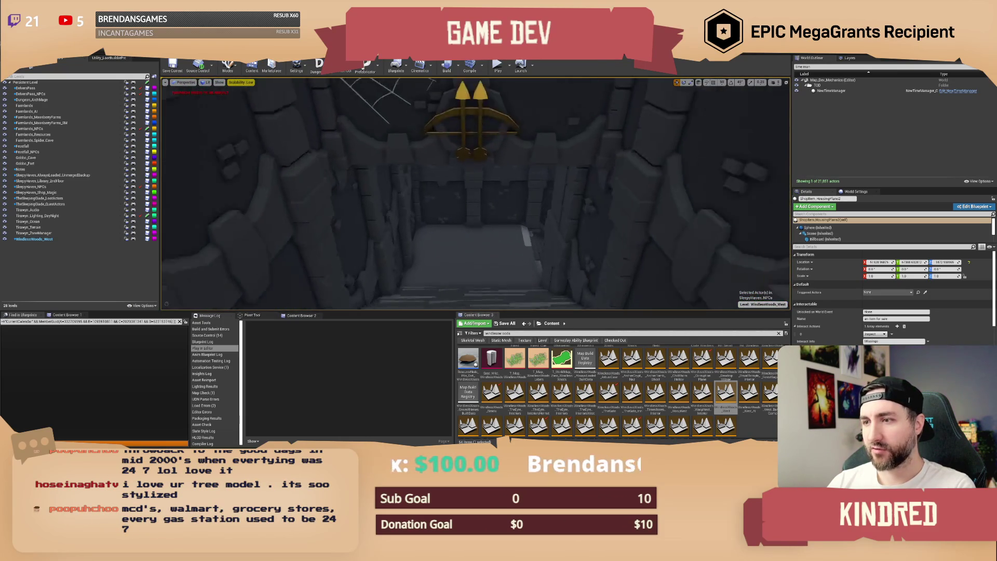
# Fly through the stone arch along the forest path past the ruin, then search assets for 'corrupt'.
pyautogui.press('w')
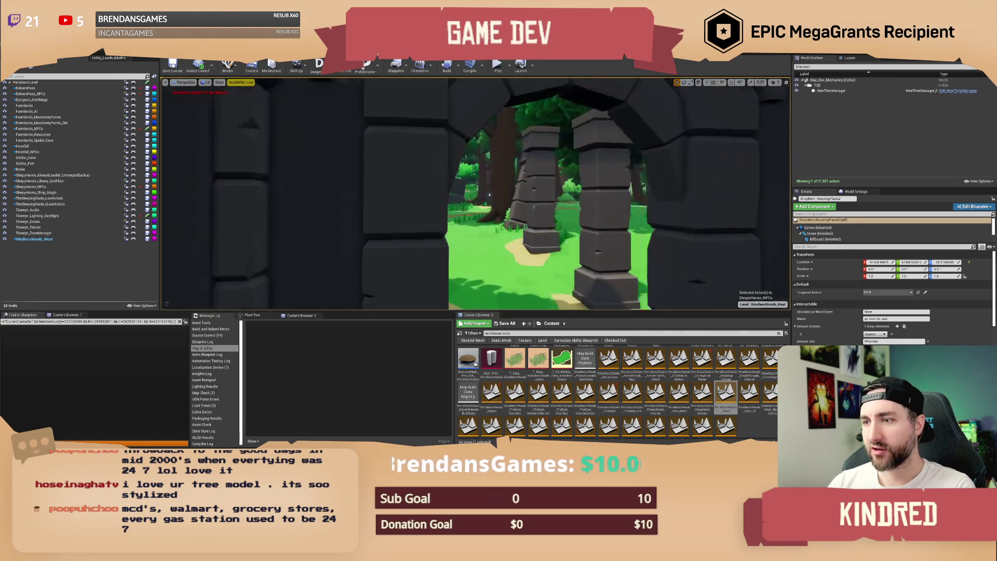
pyautogui.press('w')
pyautogui.press('w')
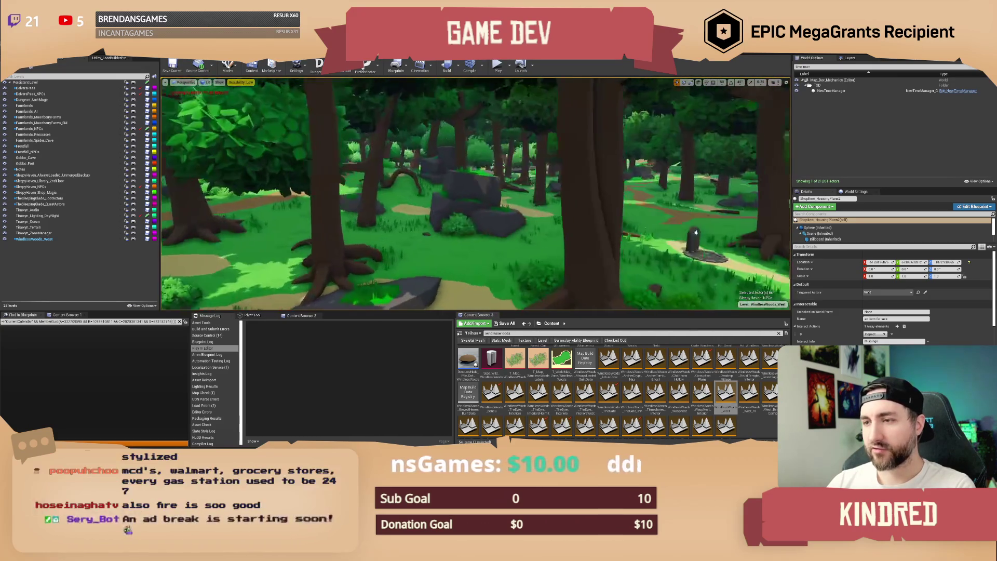
pyautogui.press('w')
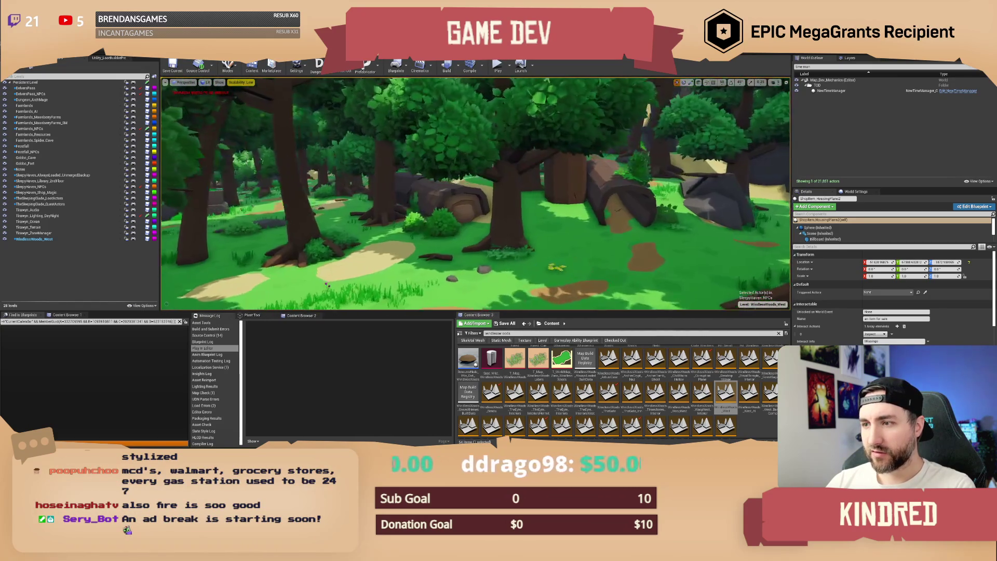
pyautogui.press('w')
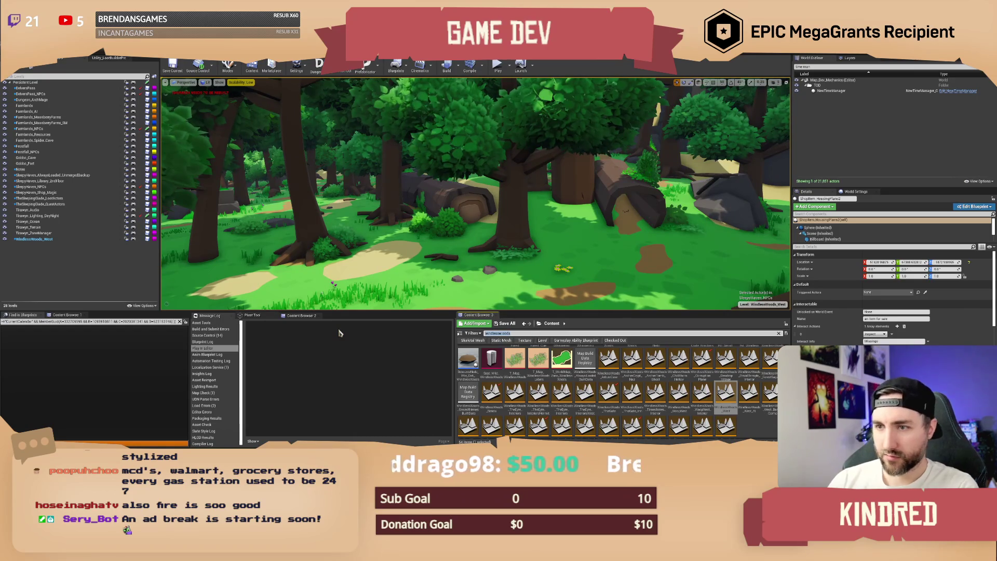
pyautogui.press('w')
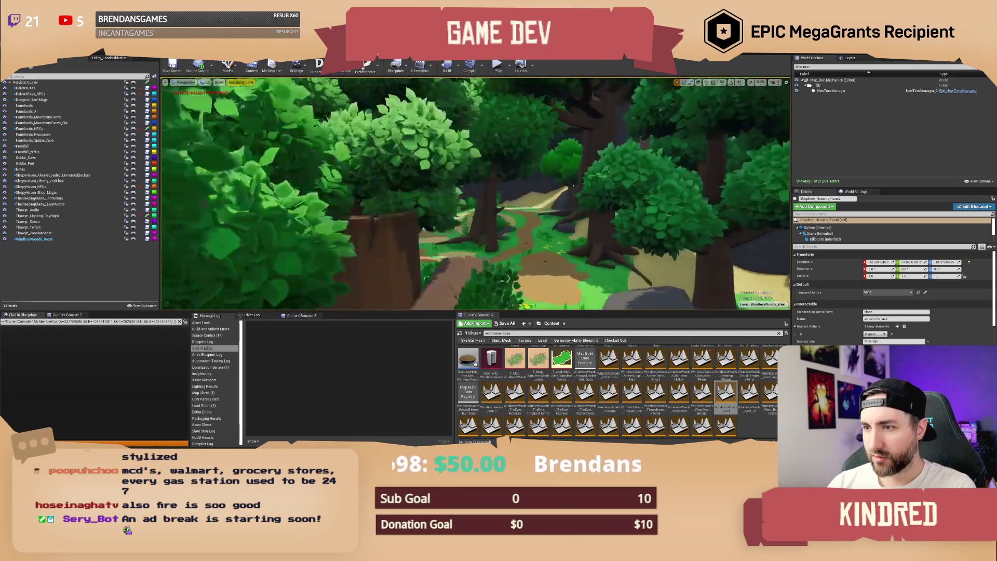
pyautogui.press('w')
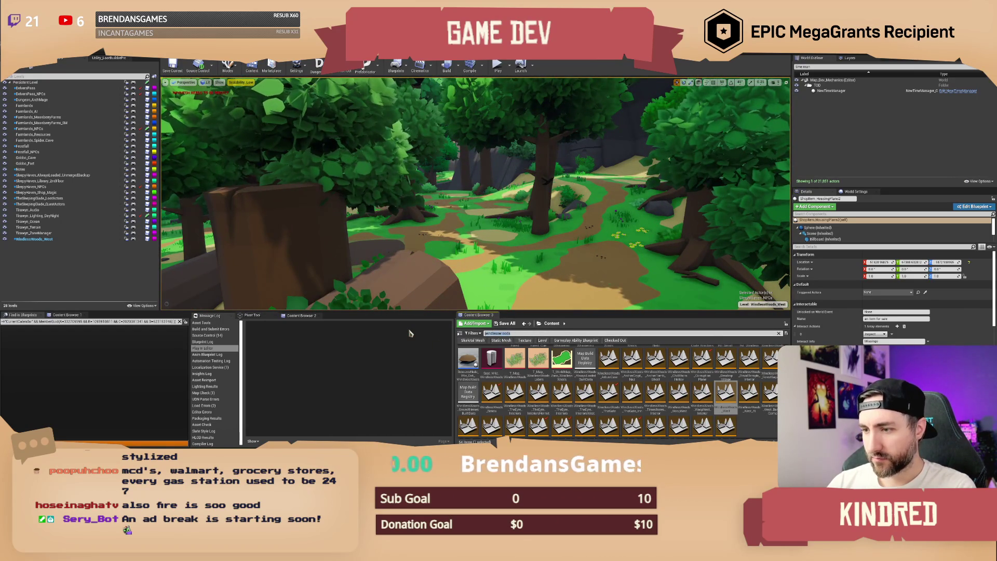
pyautogui.write('corrupt')
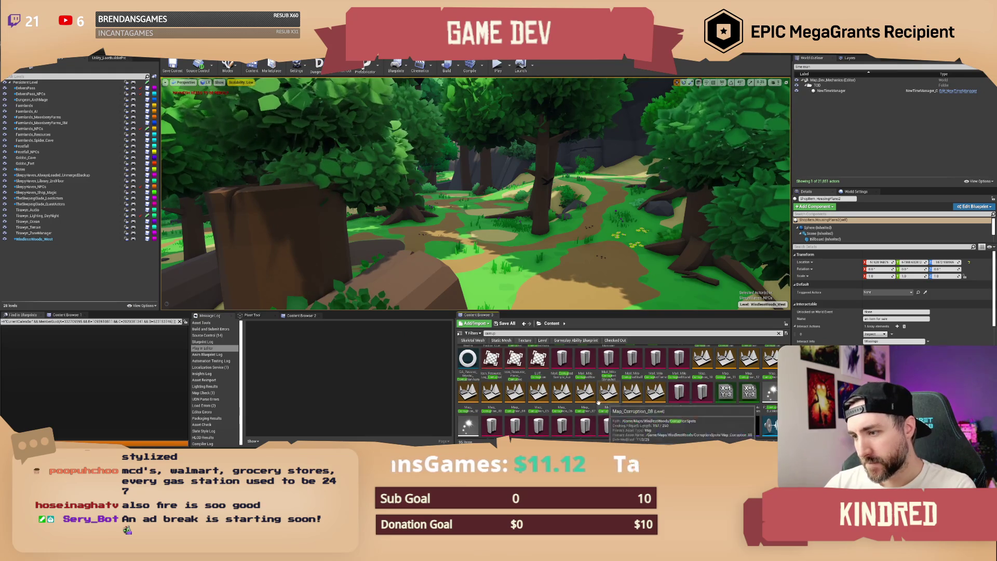
# Select the corruption map assets in the Content Browser results.
pyautogui.press('Down')
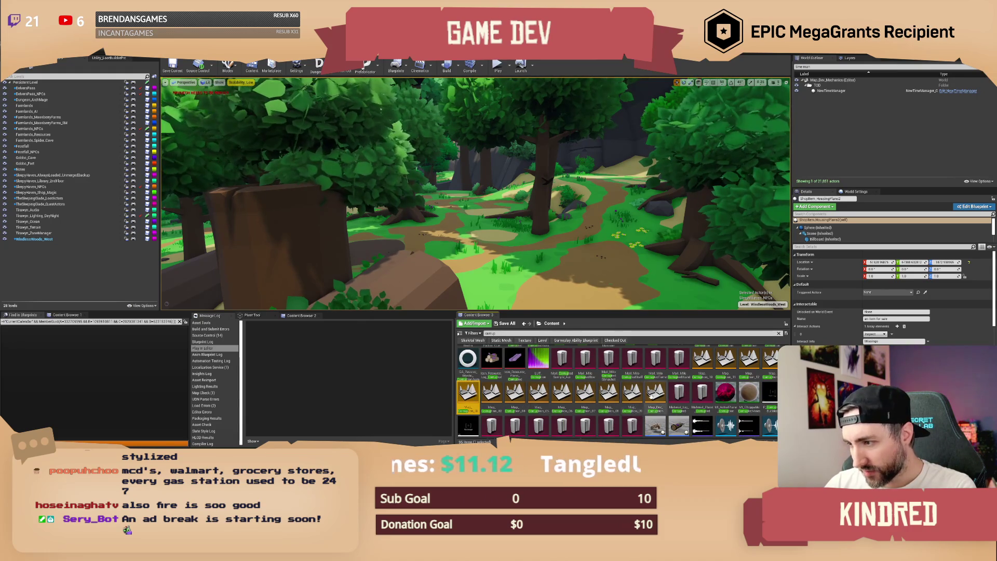
pyautogui.keyDown('shift'); pyautogui.click(652, 396); pyautogui.keyUp('shift')
pyautogui.keyDown('shift'); pyautogui.click(701, 358); pyautogui.keyUp('shift')
pyautogui.scroll(1, 759, 378)
pyautogui.scroll(1, 760, 378)
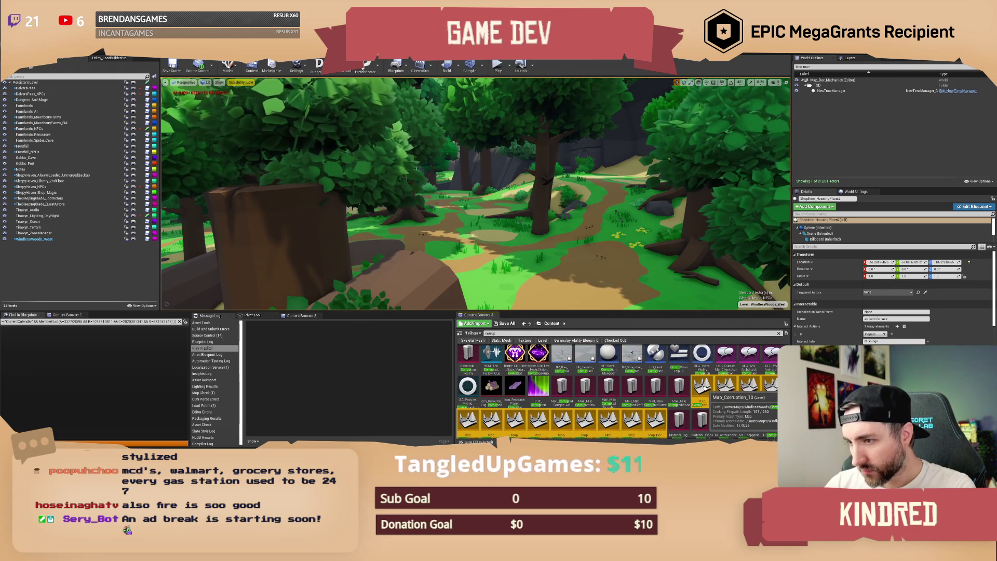
# Open the recent Tirawyn level, leaving Farmlands_NPCs unsaved and discarding changes.
pyautogui.click(8, 59)
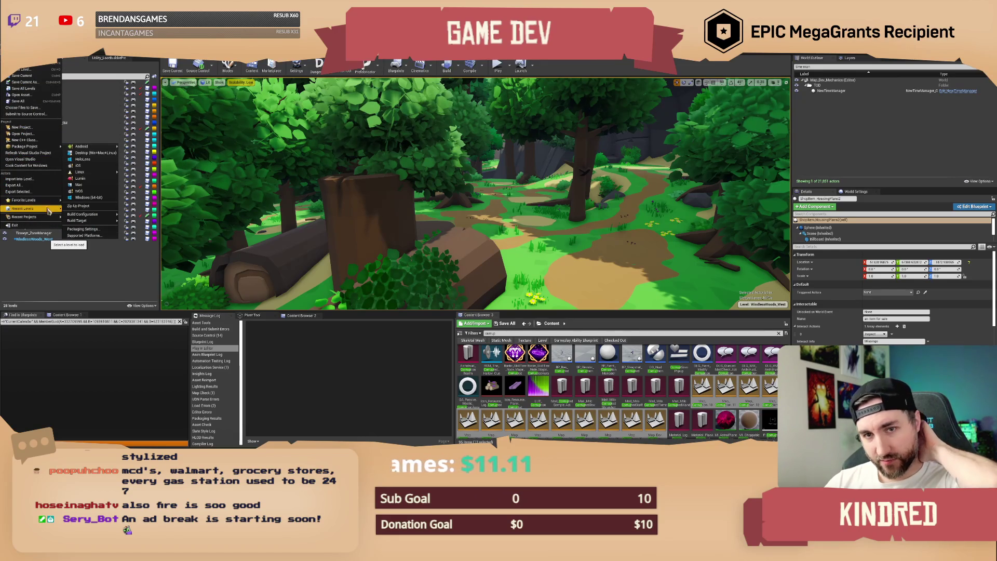
pyautogui.moveTo(48, 210)
pyautogui.click(88, 217)
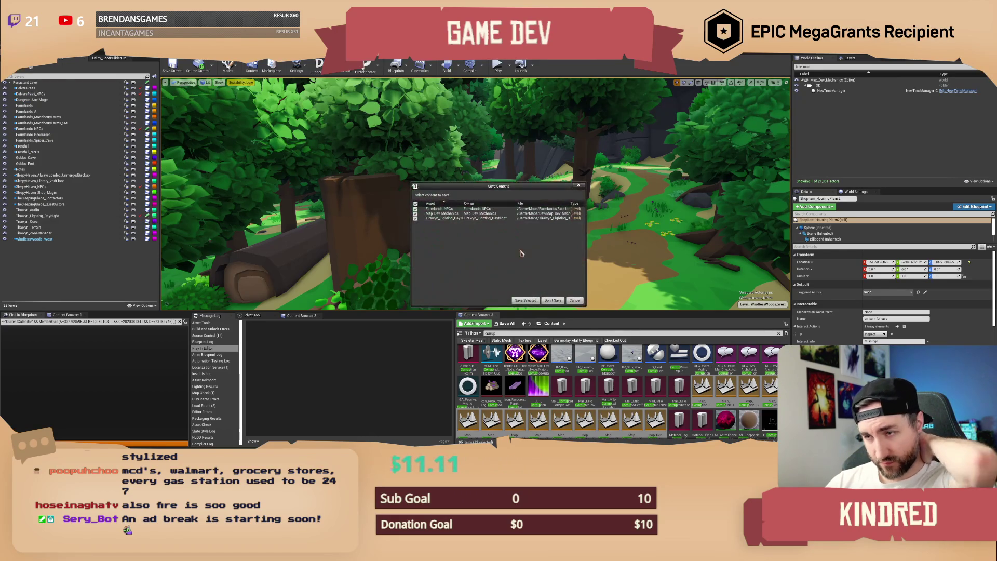
pyautogui.click(415, 209)
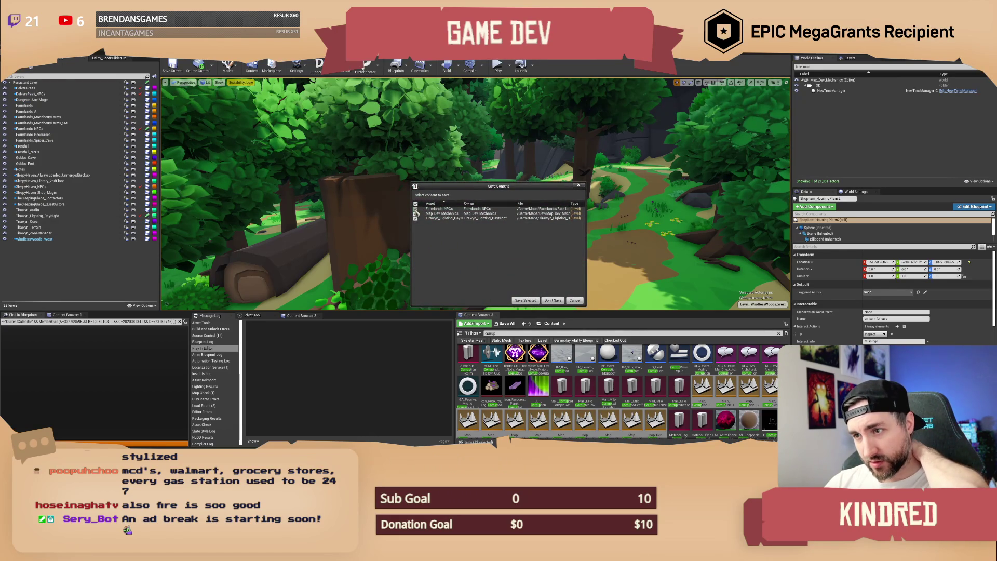
pyautogui.click(553, 300)
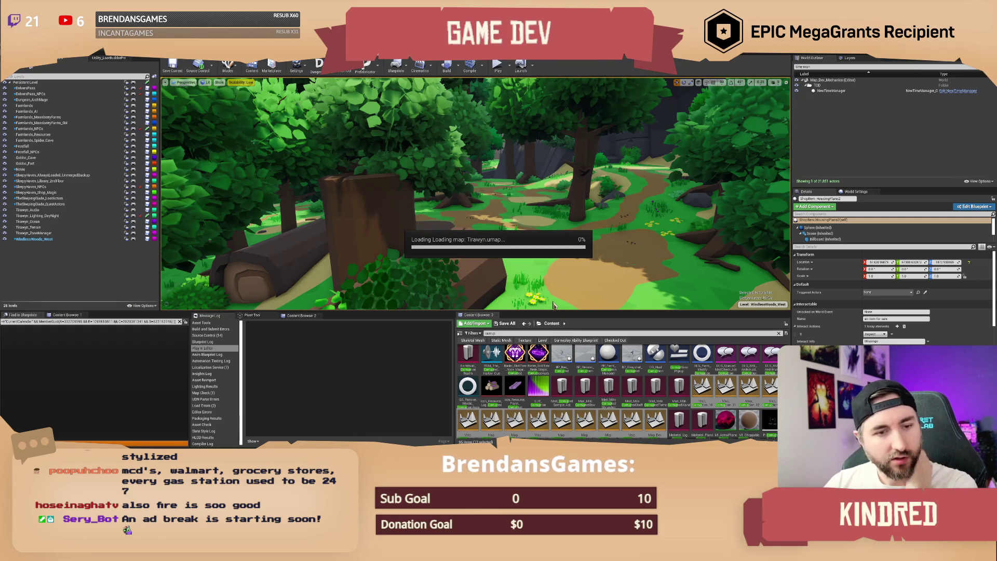